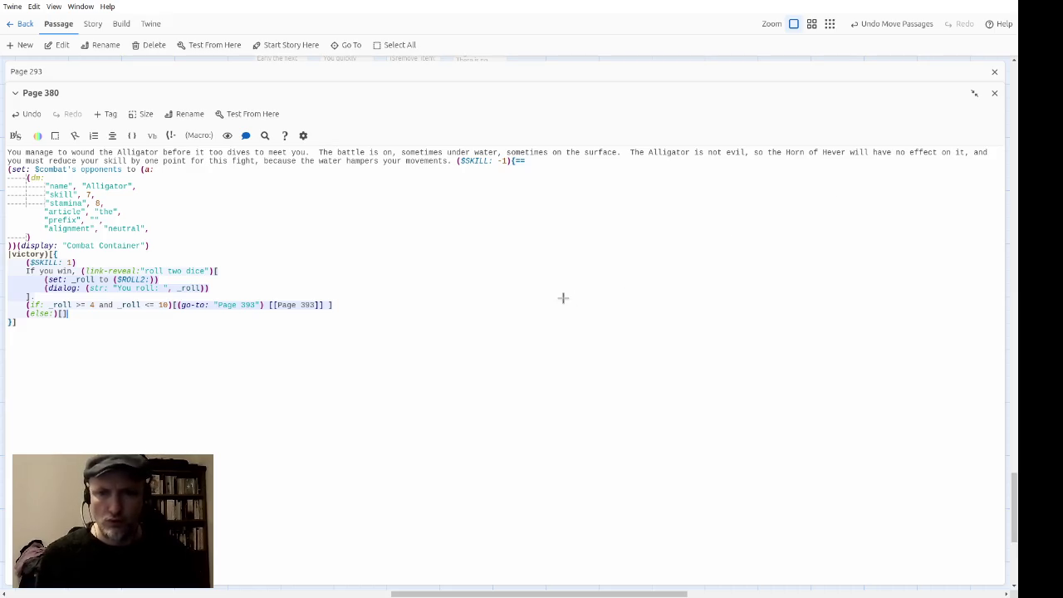
Step: Copy the (go-to: "Page 393") [[Page 393]] text from the win line into Page 380's empty else hook
left_click(633, 365)
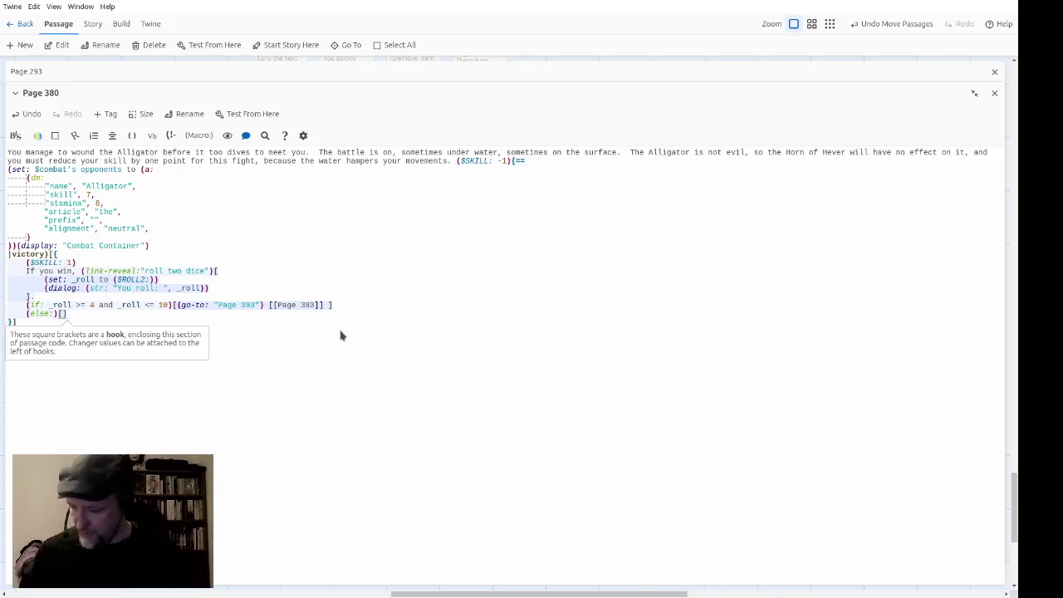
key("Up")
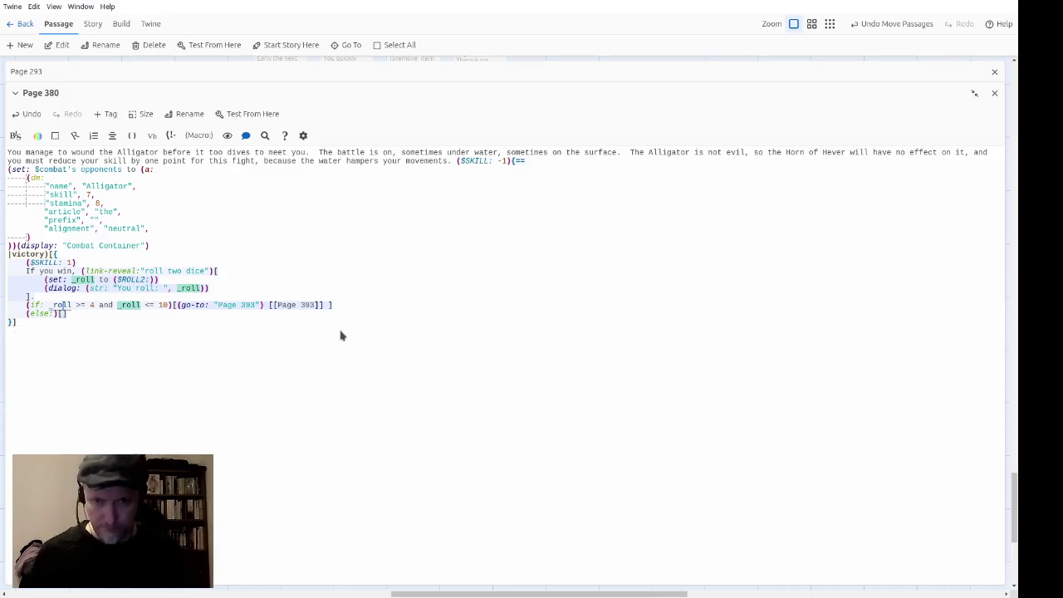
key("End")
key("Left")
key("Left")
key("shift+Left")
key("shift+Left")
key("shift+Left")
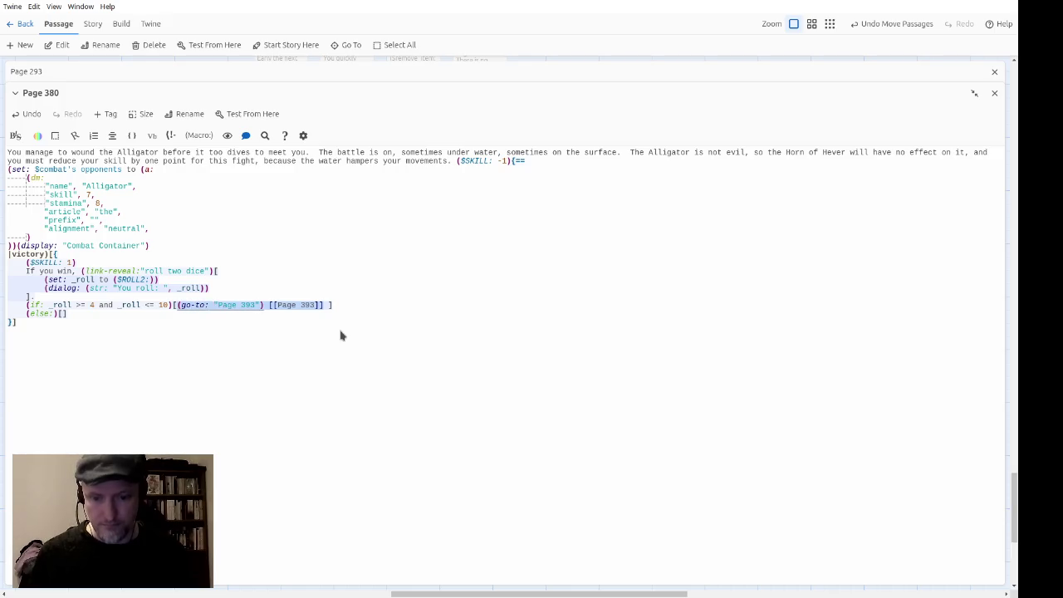
key("ctrl+c")
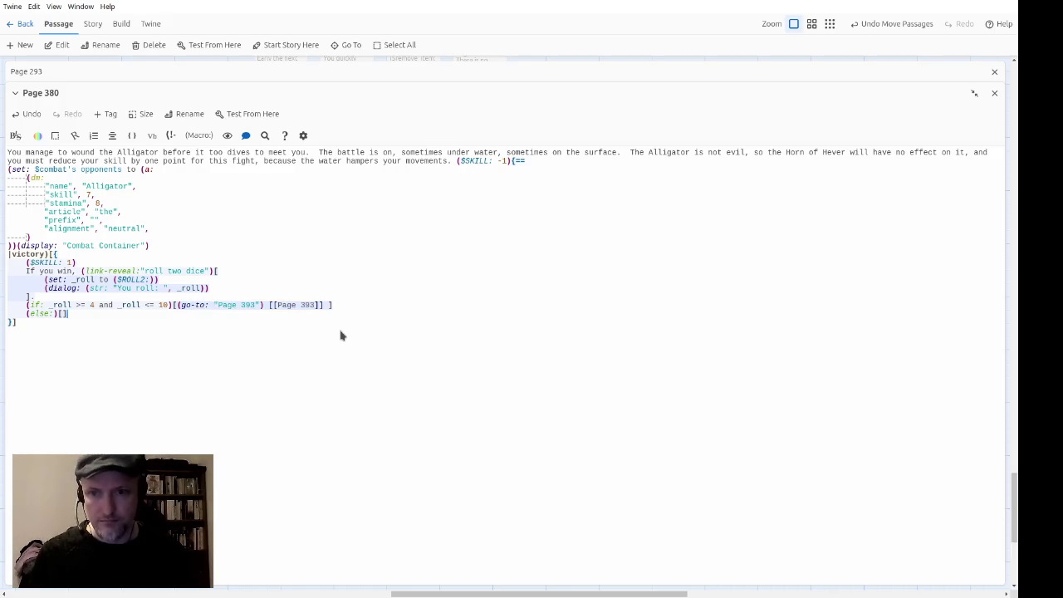
key("Down")
key("End")
key("Left")
key("ctrl+v")
Step: Change both 393s in the else branch to 122 and close the Page 380 editor
key("Left")
key("Left")
key("BackSpace")
key("BackSpace")
key("BackSpace")
type("122")
key("Left")
key("Left")
key("Left")
key("BackSpace")
key("BackSpace")
key("BackSpace")
type("122")
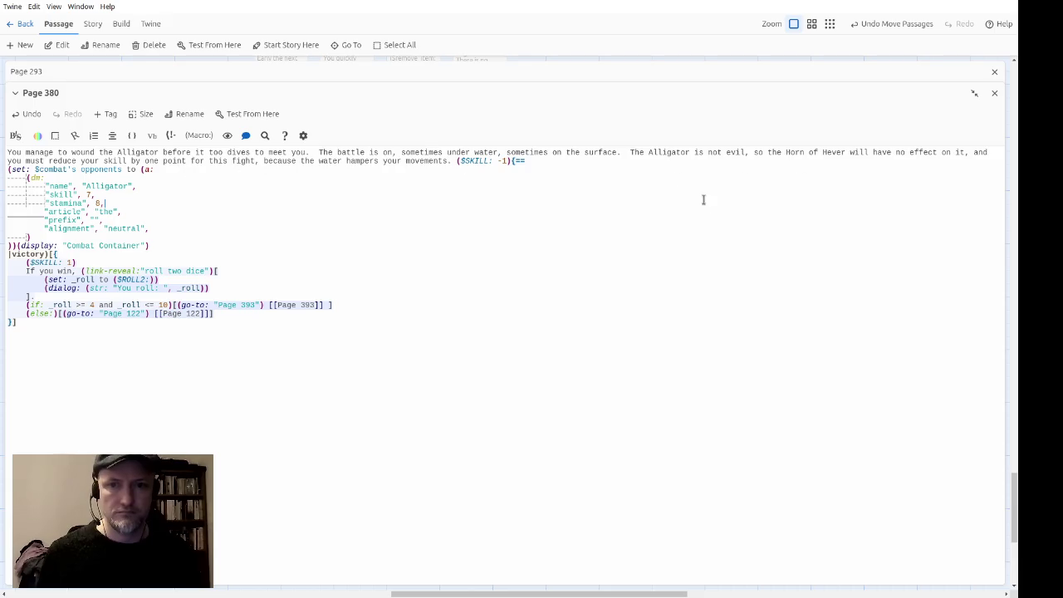
left_click(994, 93)
Step: Restore and close the Page 293 editor, then open the empty Page 199 passage
left_click(974, 72)
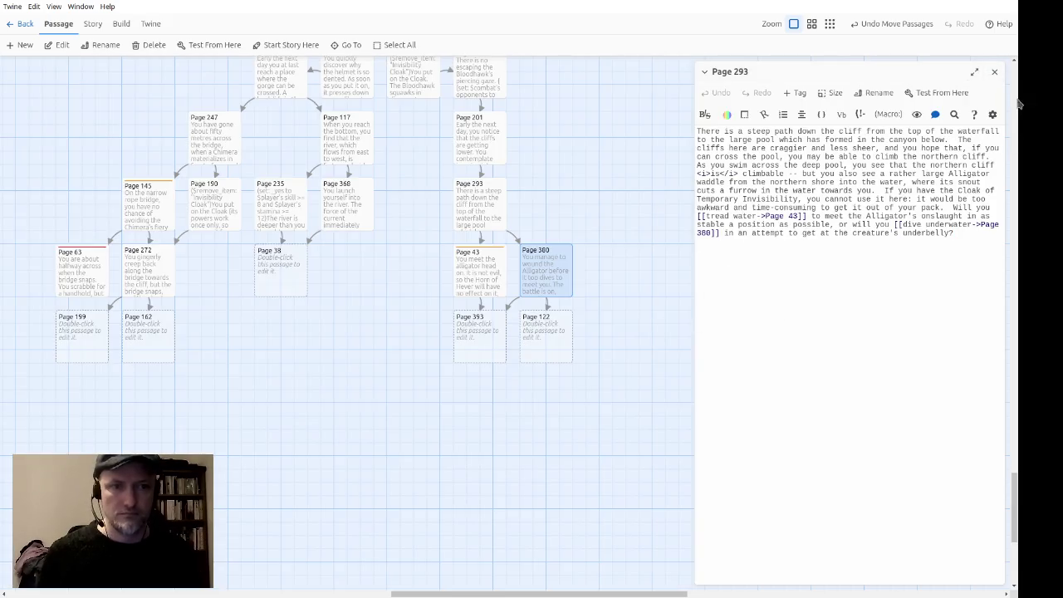
left_click(994, 72)
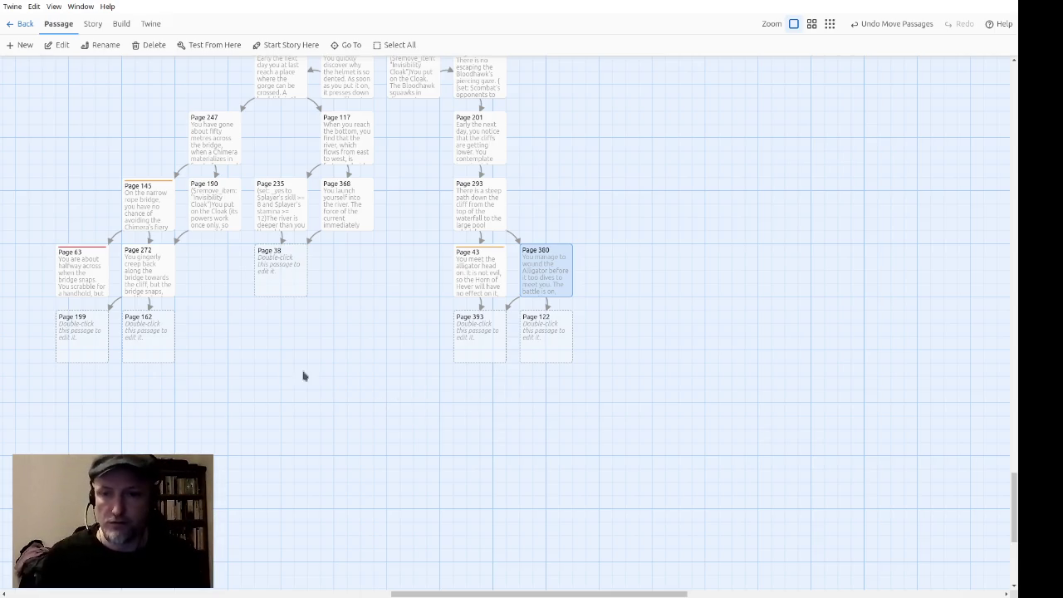
double_click(83, 347)
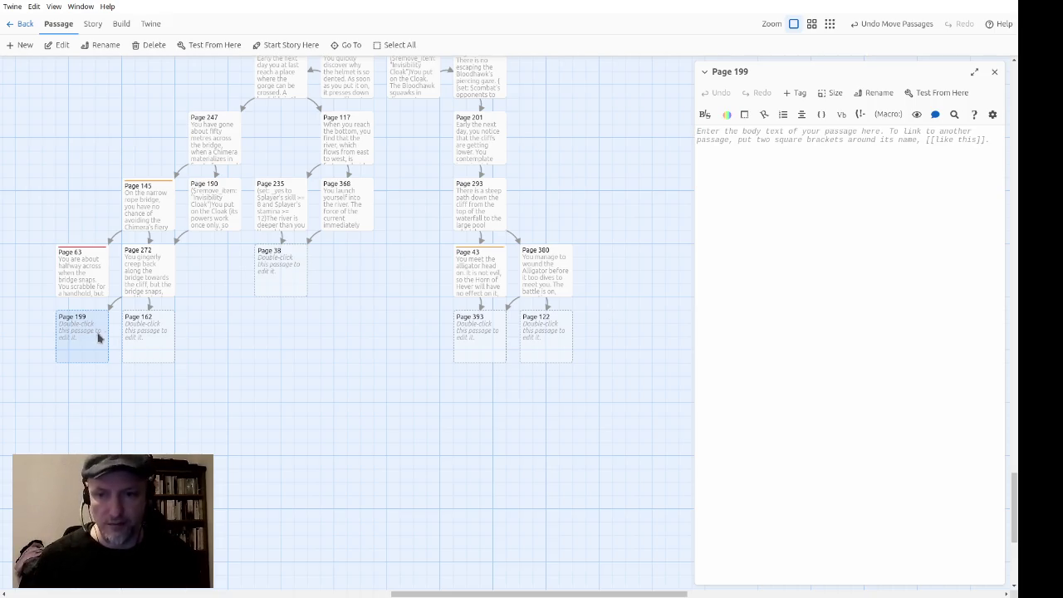
Step: Write Page 199 as 'You manage to hang on, and then haul yourself up to the edge of the cliff'
type("You manage to hang on, ")
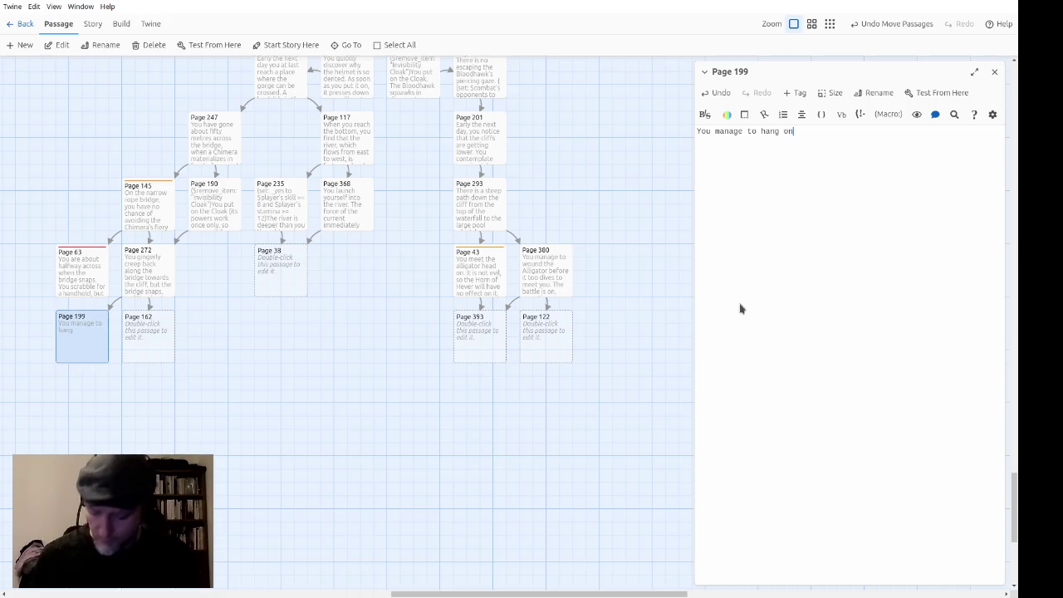
type("and the")
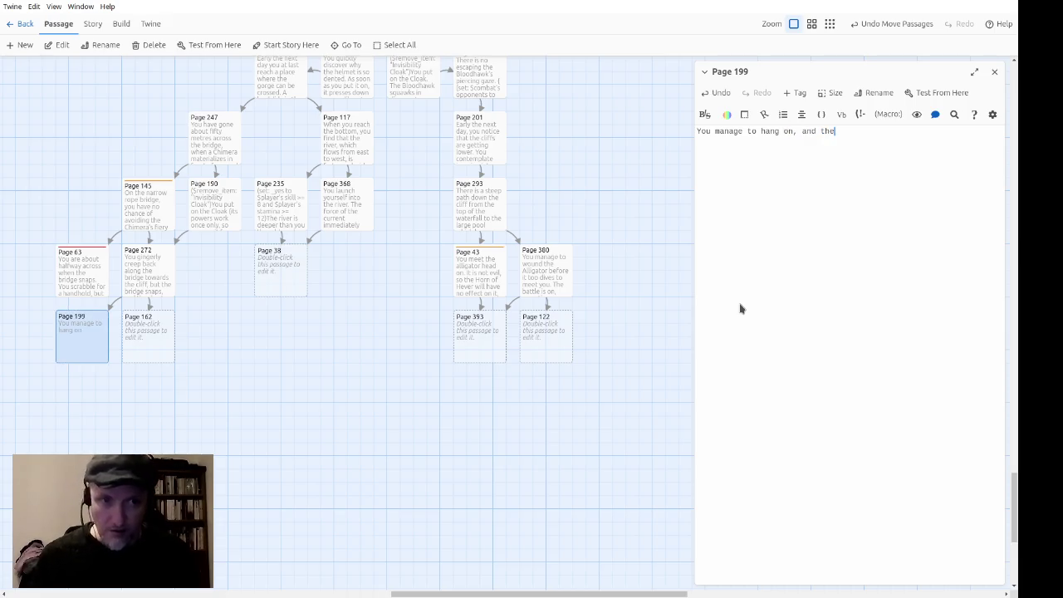
type("n haul yourself ")
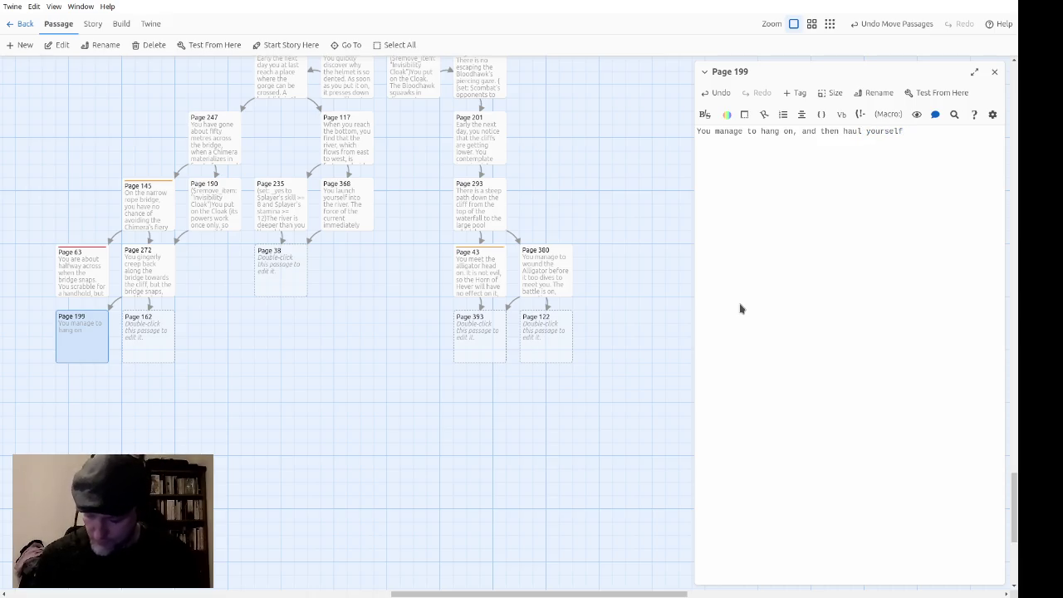
type("up to th")
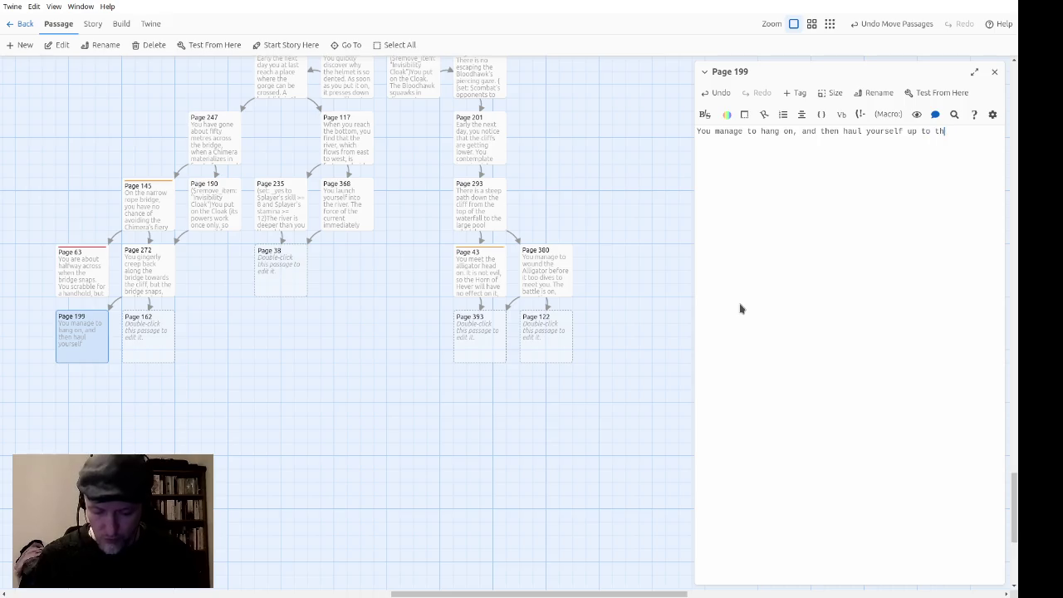
type("e top of")
key("ctrl+shift+Left")
key("ctrl+shift+Left")
type("edg")
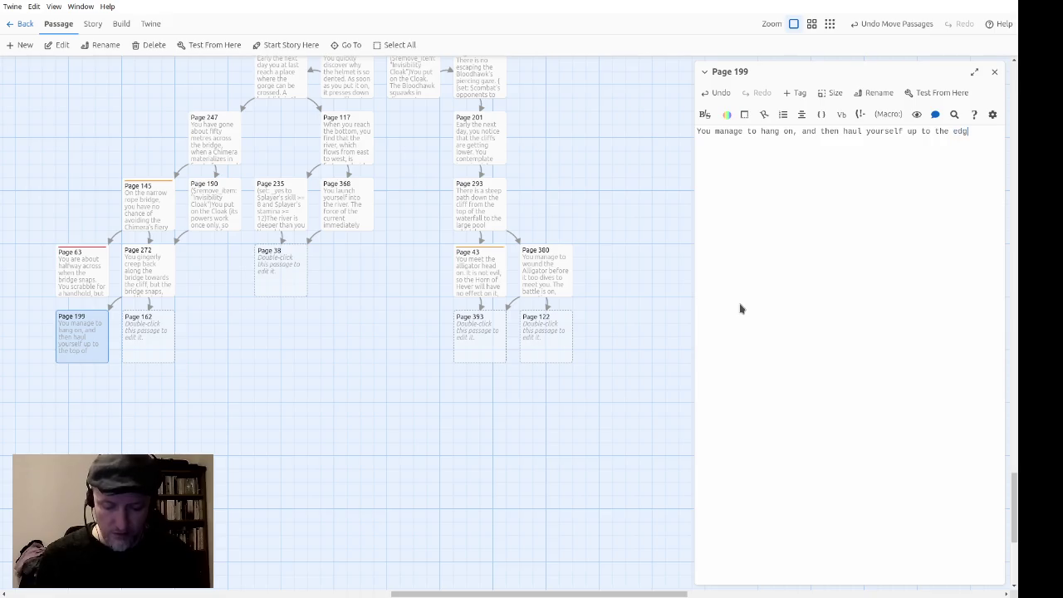
type("e of the cliff")
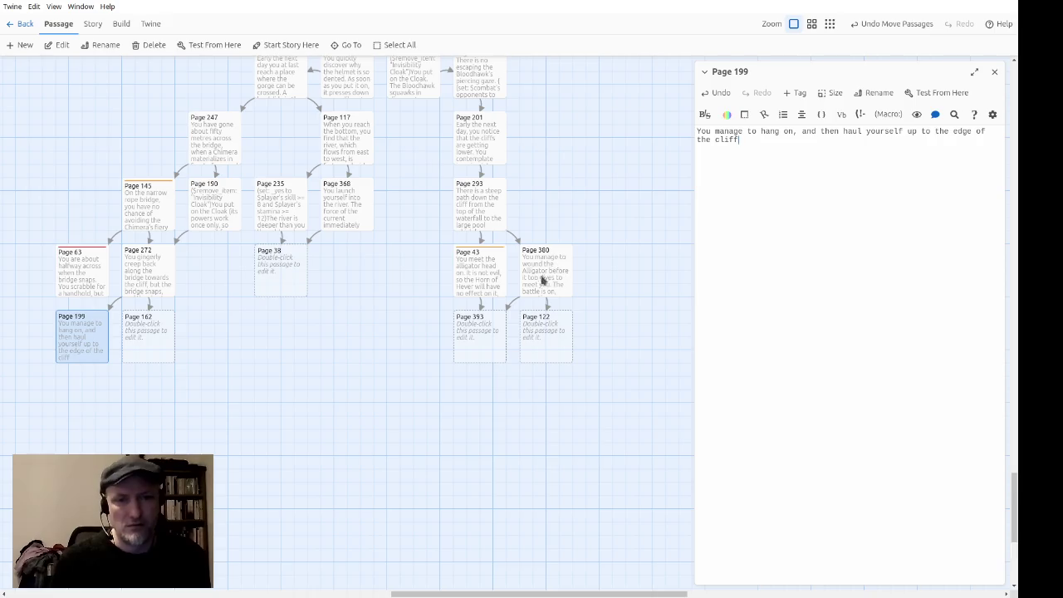
double_click(538, 280)
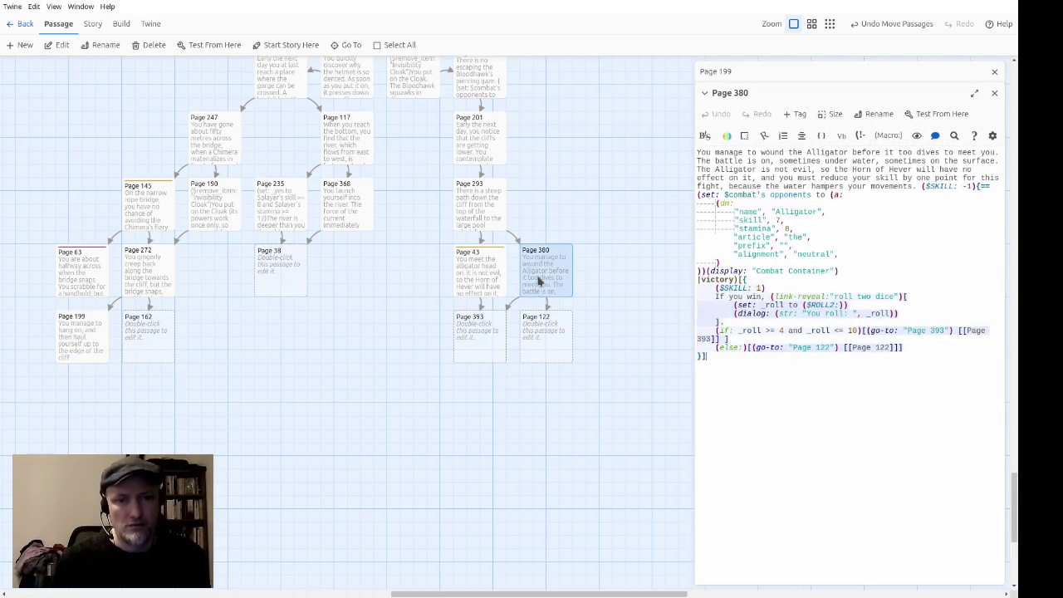
Step: Review Page 380's combat code, then bring Page 199 back up for editing
scroll(582, 265, "up", 2)
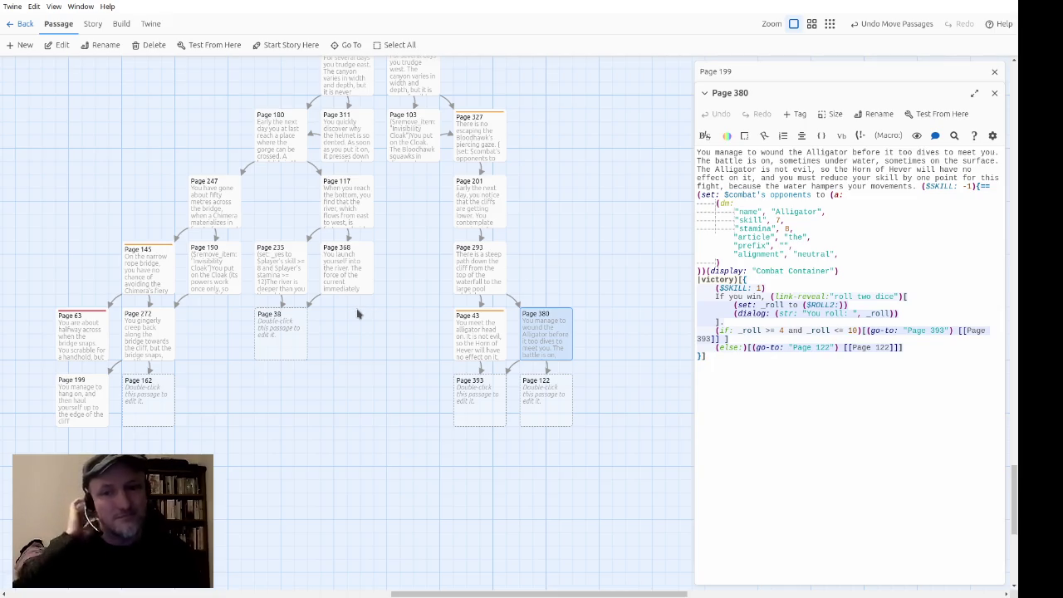
double_click(99, 402)
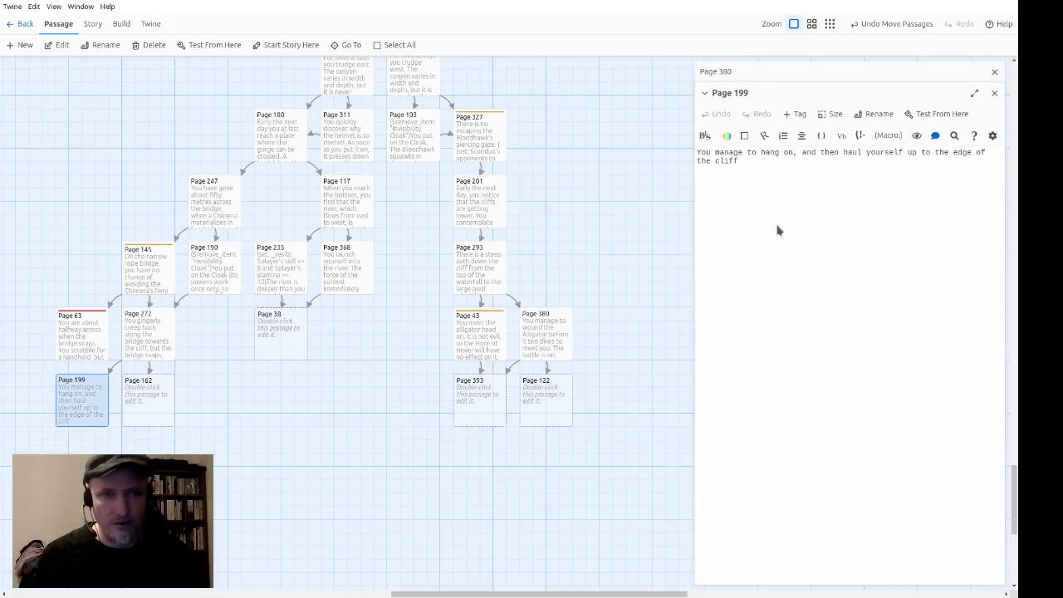
Step: Continue Page 199: lie panting ($STAMINA: -1), then pick your way down the [[trail->Page 117]]
left_click(993, 72)
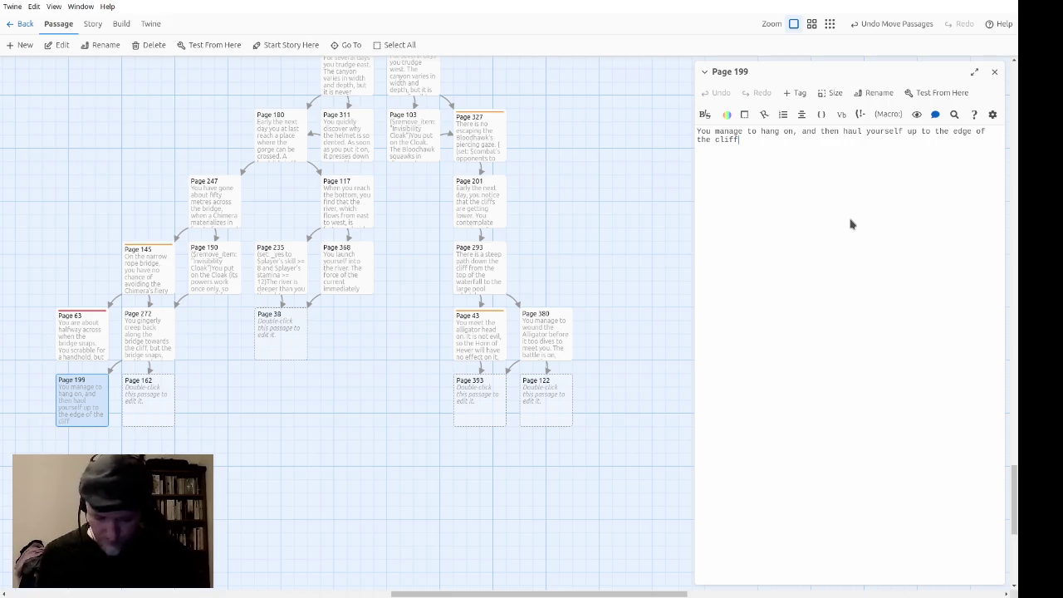
type(".You lik")
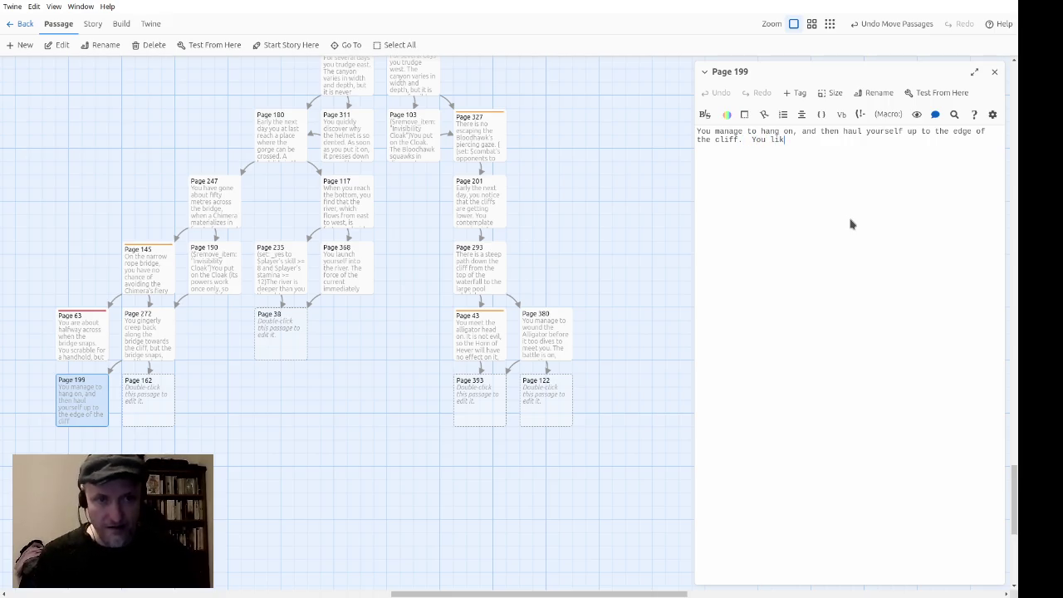
type("panting with ")
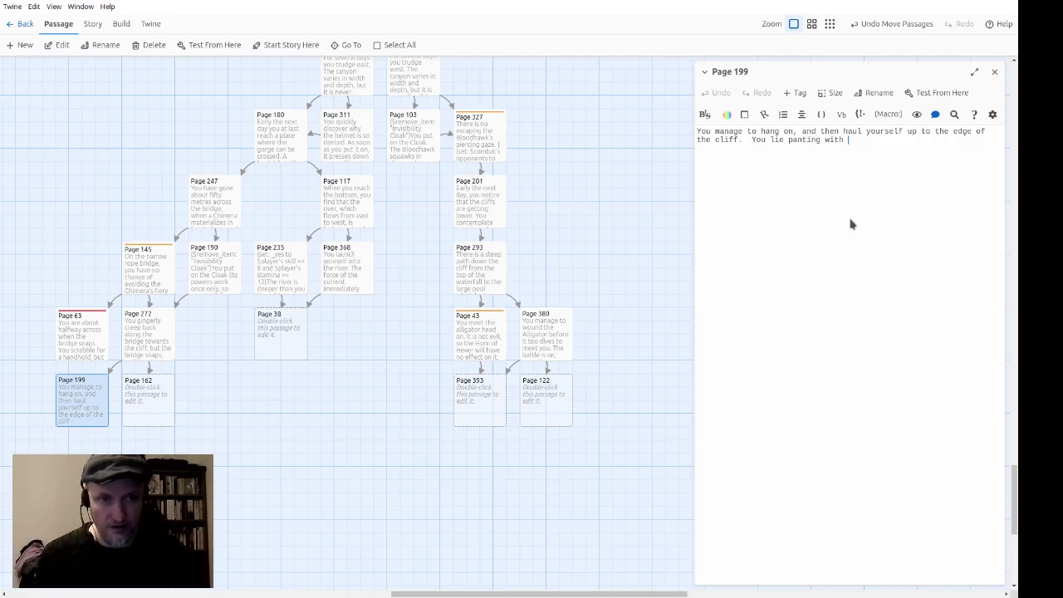
type("exertion")
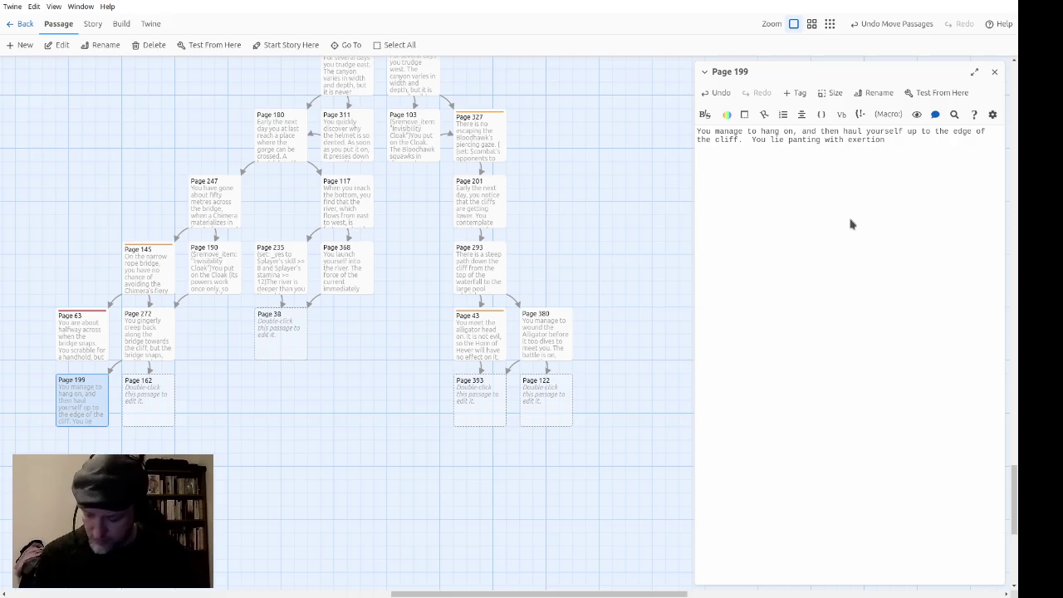
type(" (los")
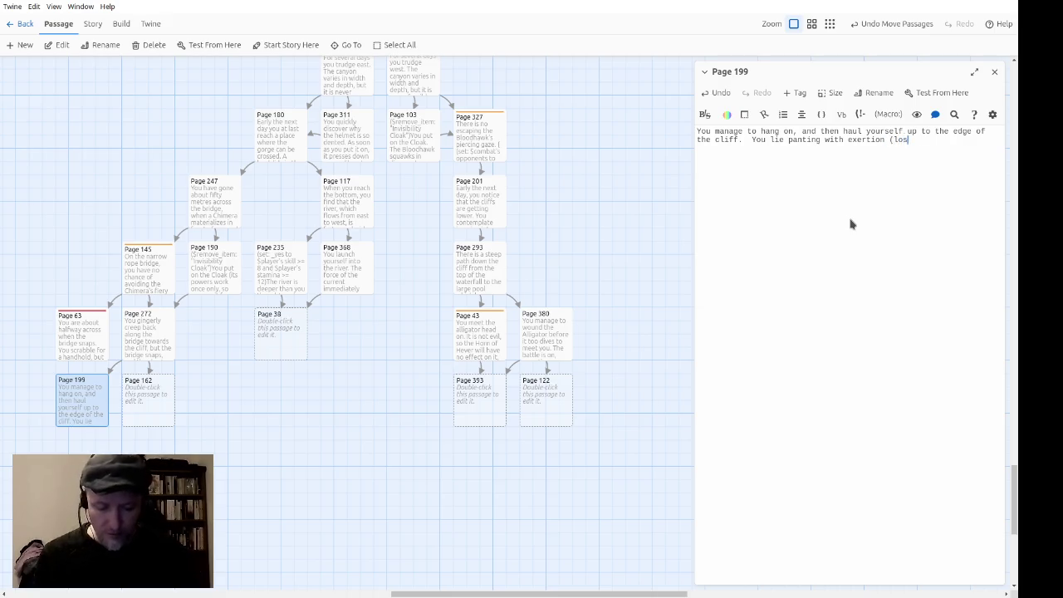
type("e 1 STAMINA poin")
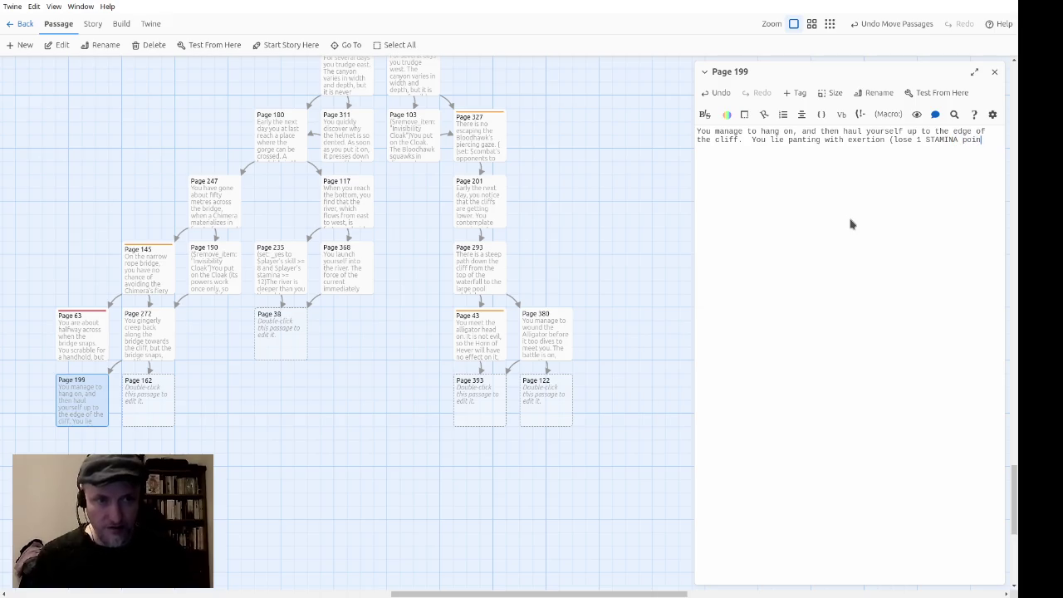
type("t) (")
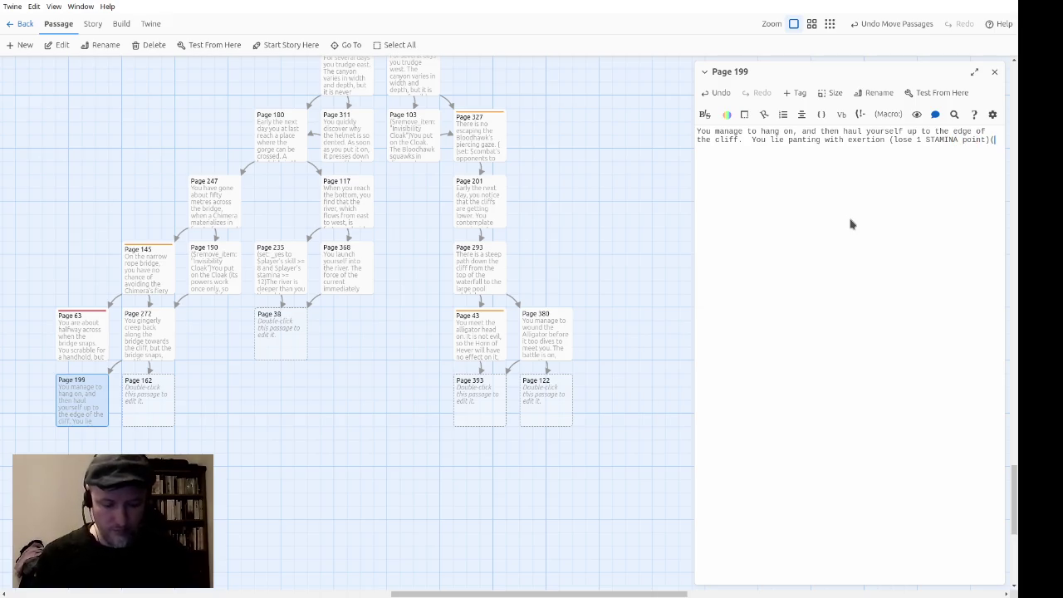
type("$STAMINA: -1).")
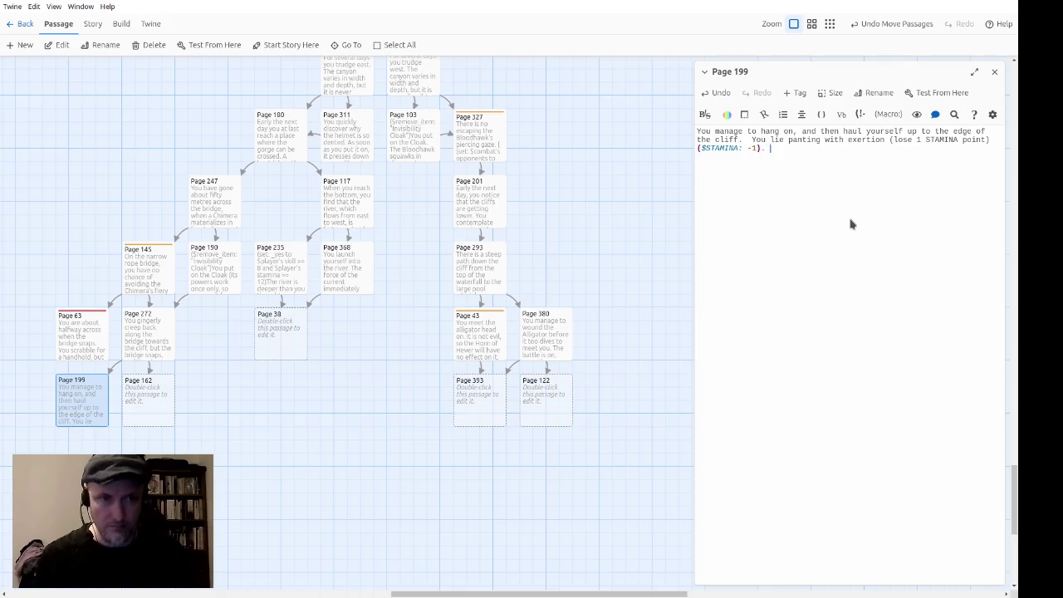
key("BackSpace")
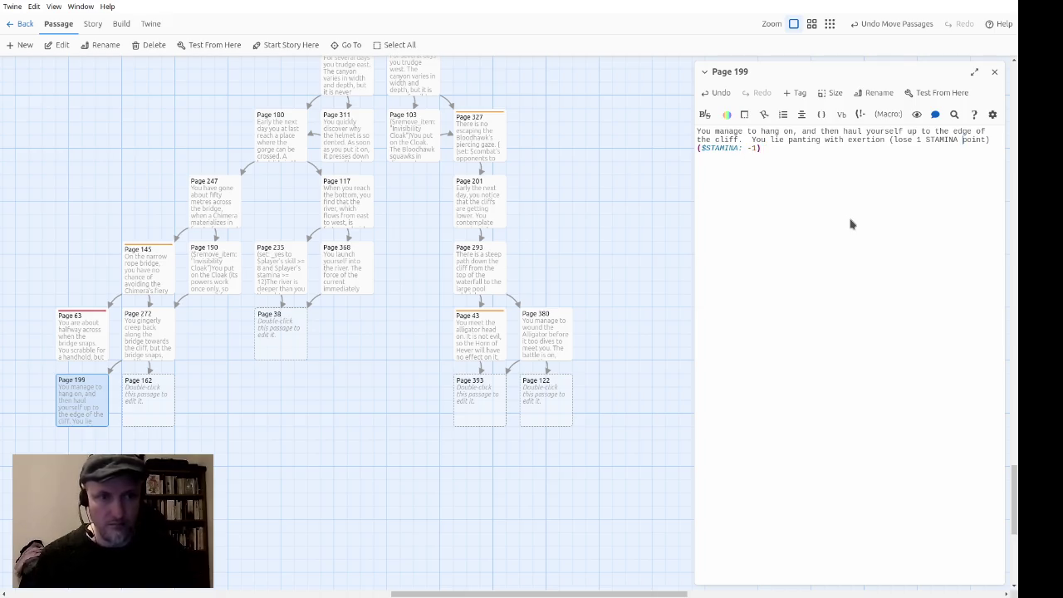
type(".When you have")
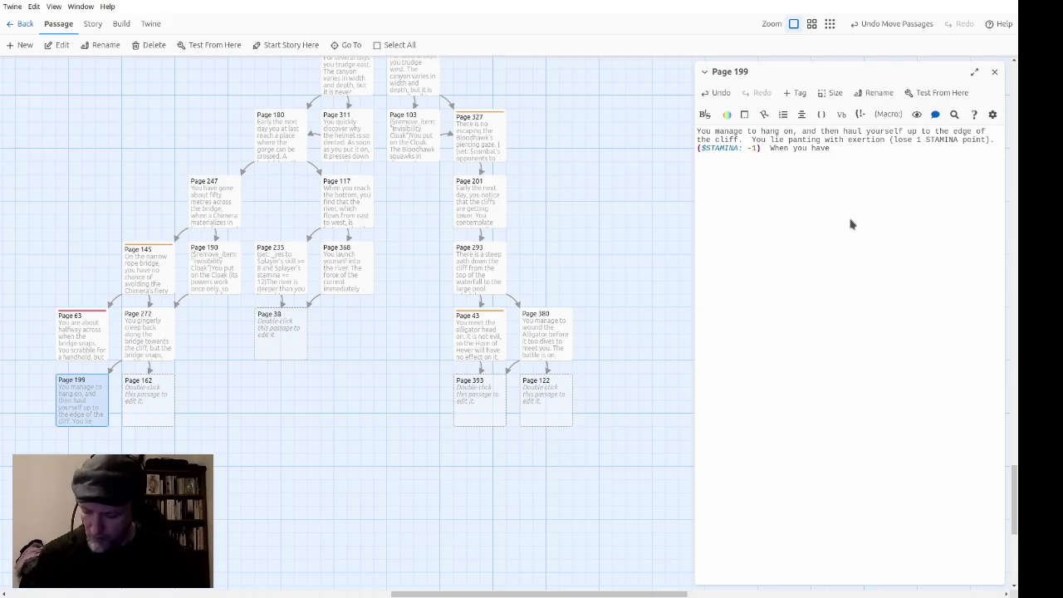
type("re")
type("covered, you pi")
type("ck o")
type("our wasy ")
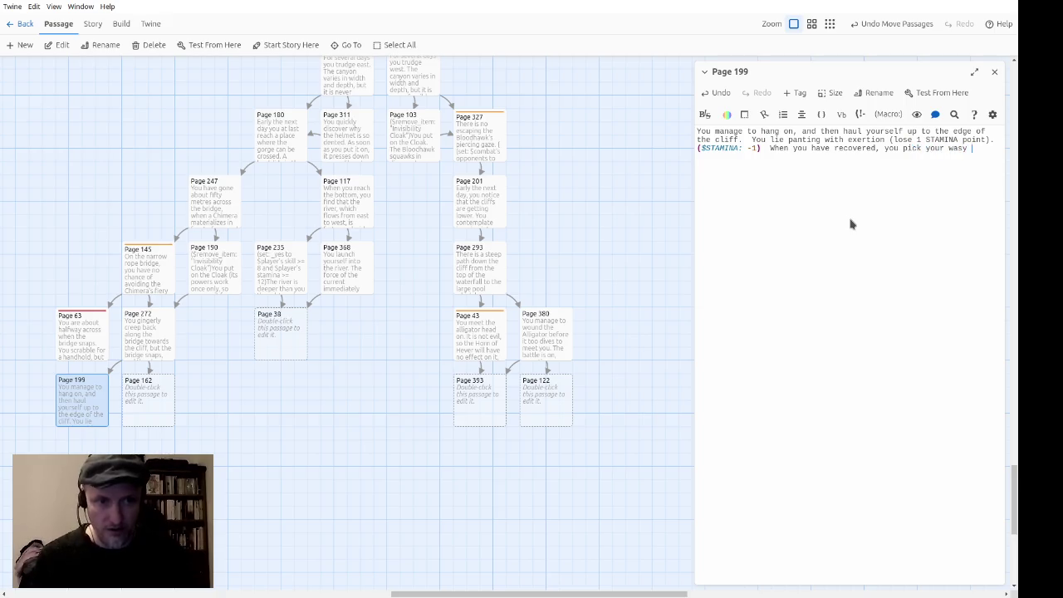
key("BackSpace")
key("BackSpace")
key("BackSpace")
type("y do")
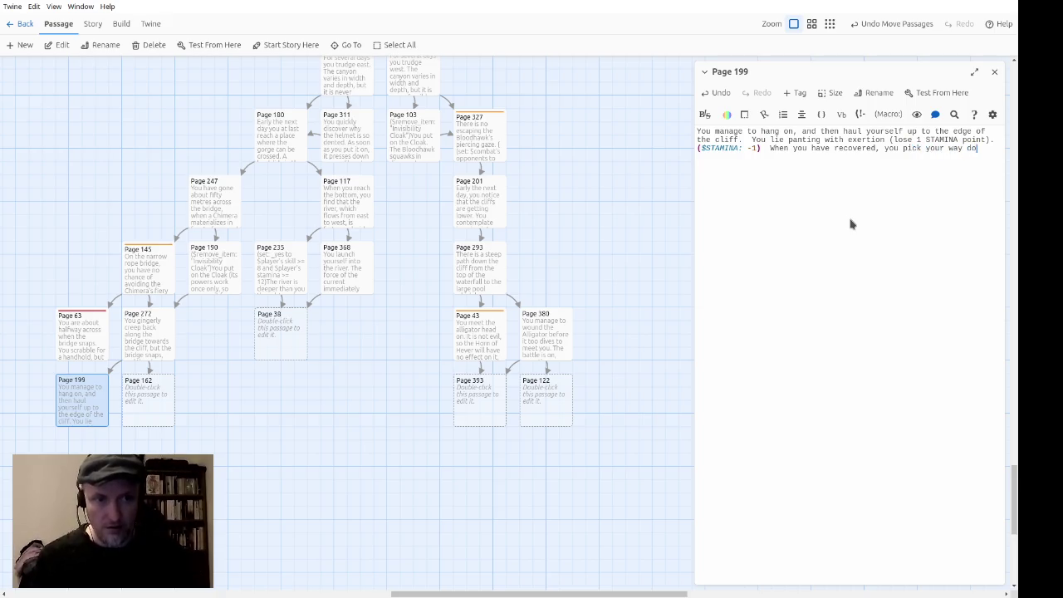
type("wn the trail.")
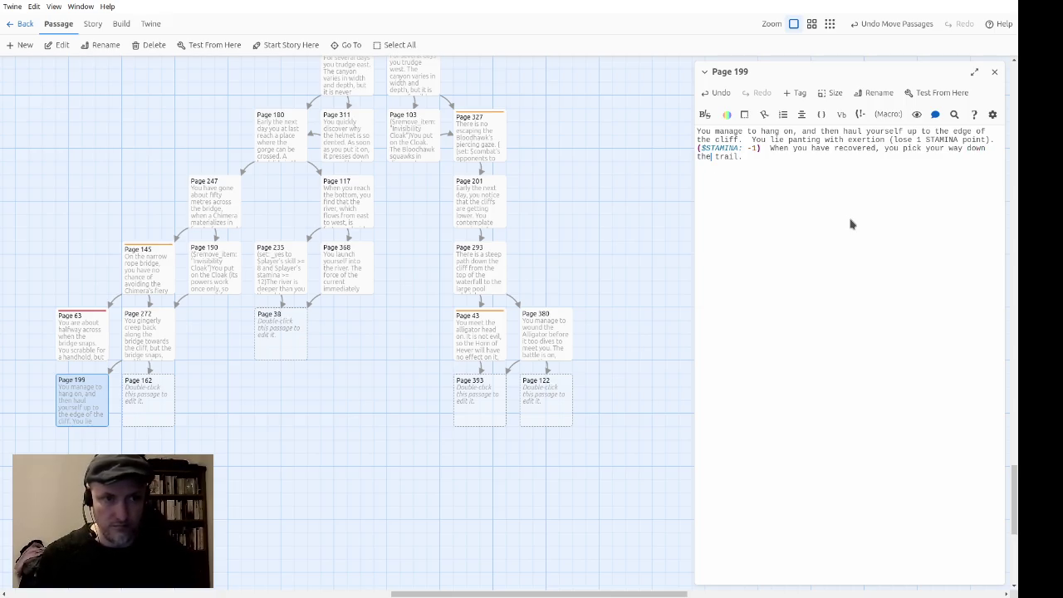
type("[[trail")
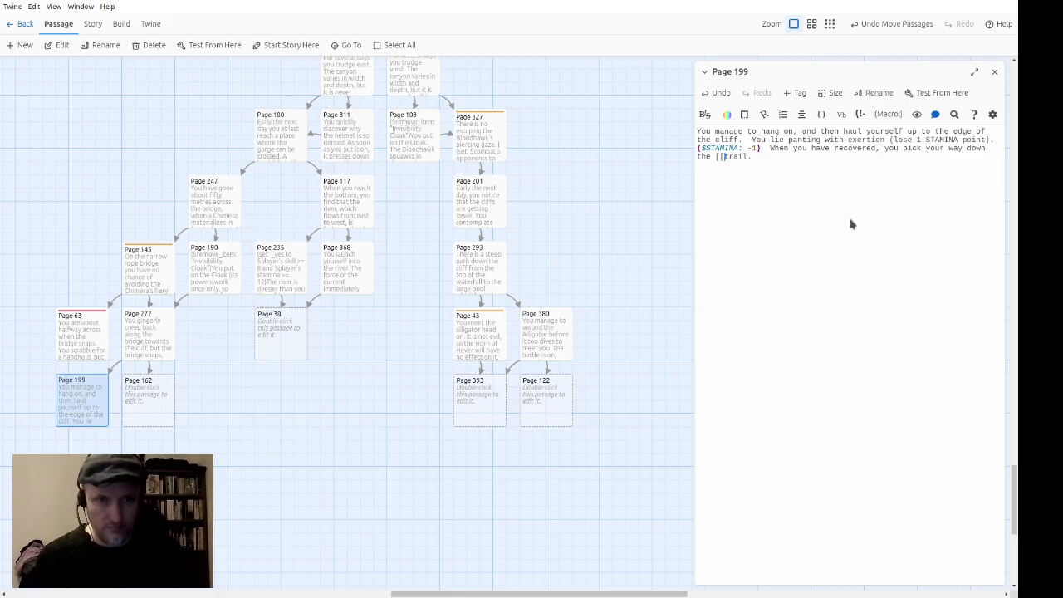
type("->Page ")
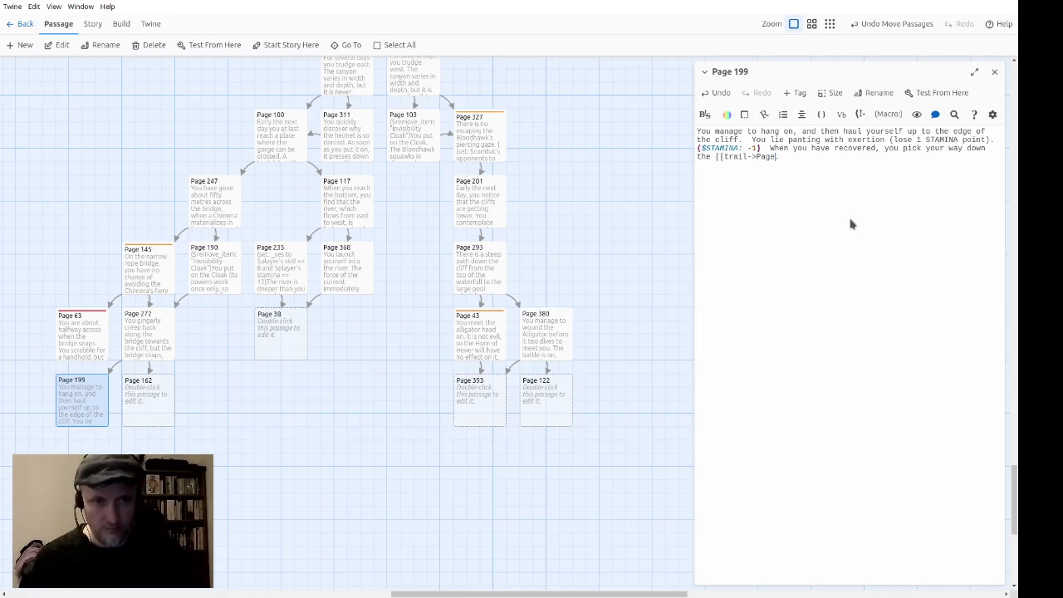
type("117]].")
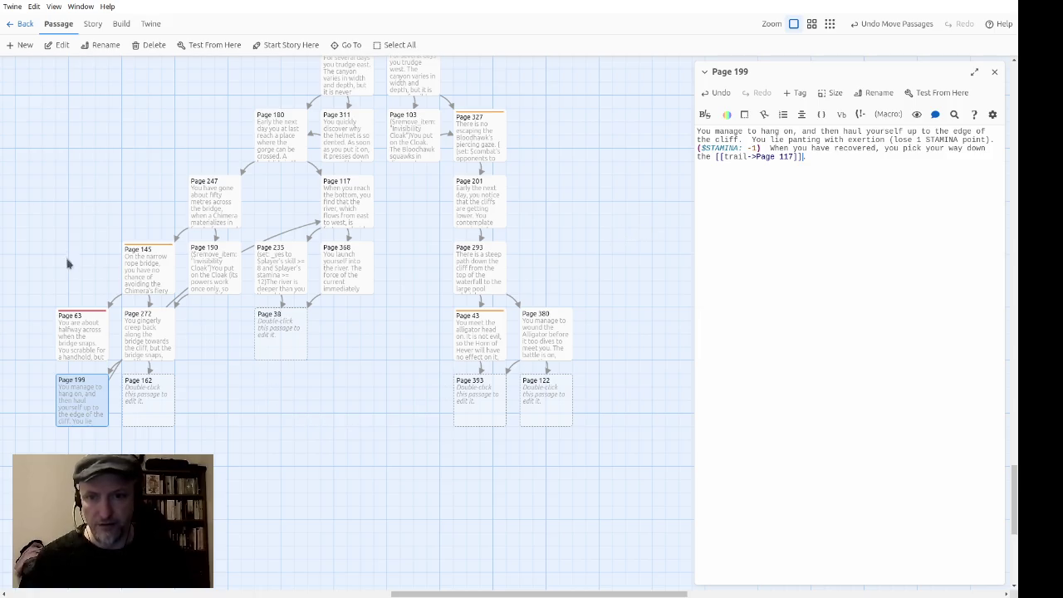
mouse_move(62, 217)
left_mouse_down()
mouse_move(307, 358)
mouse_move(222, 324)
left_mouse_up()
Step: Move Pages 247, 145, 190, 63 and 272 up-left, Page 199 beside Page 272, Page 162 below
mouse_move(230, 209)
left_mouse_down()
mouse_move(209, 168)
mouse_move(229, 139)
left_mouse_up()
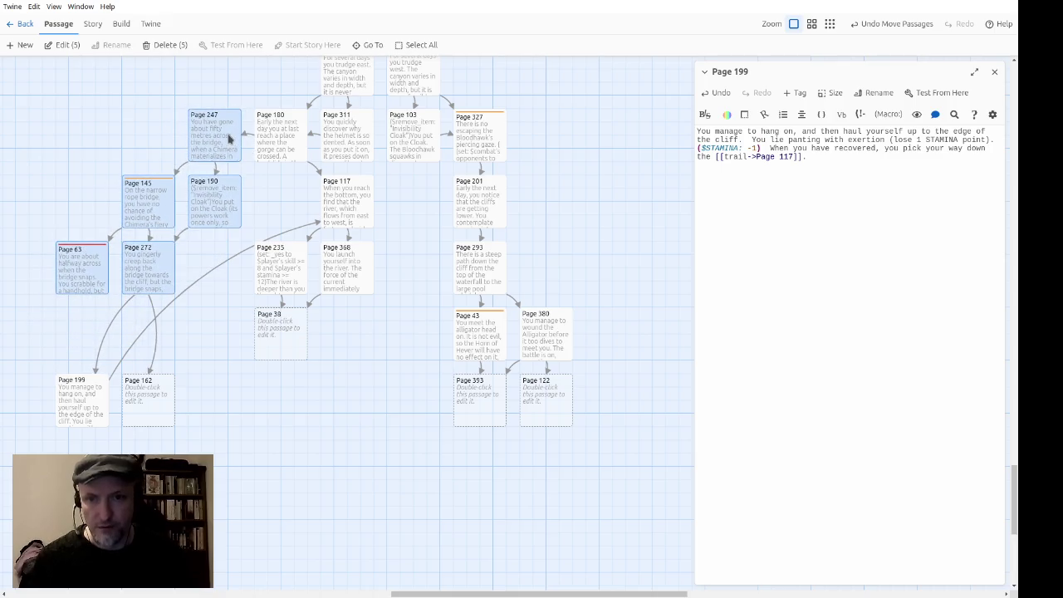
left_click(206, 368)
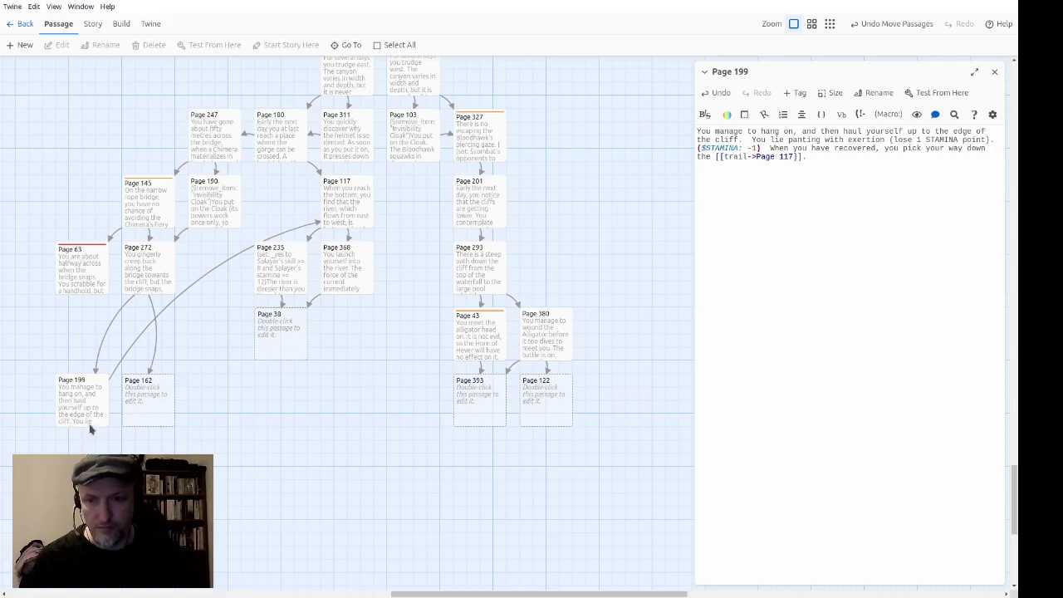
mouse_move(91, 427)
left_mouse_down()
mouse_move(202, 370)
mouse_move(220, 290)
left_mouse_up()
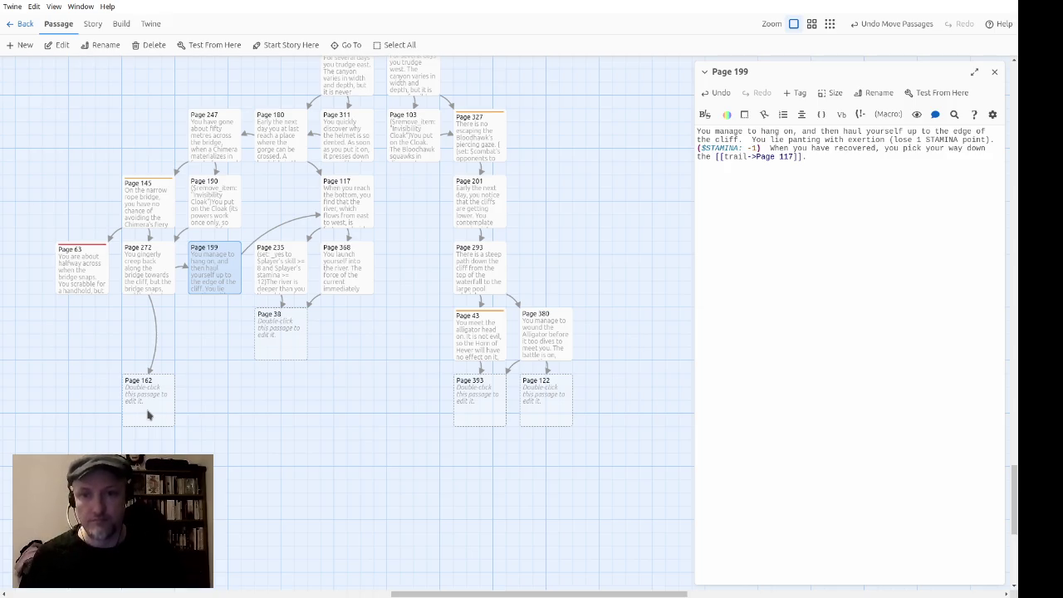
mouse_move(145, 413)
left_mouse_down()
mouse_move(152, 360)
mouse_move(141, 347)
left_mouse_up()
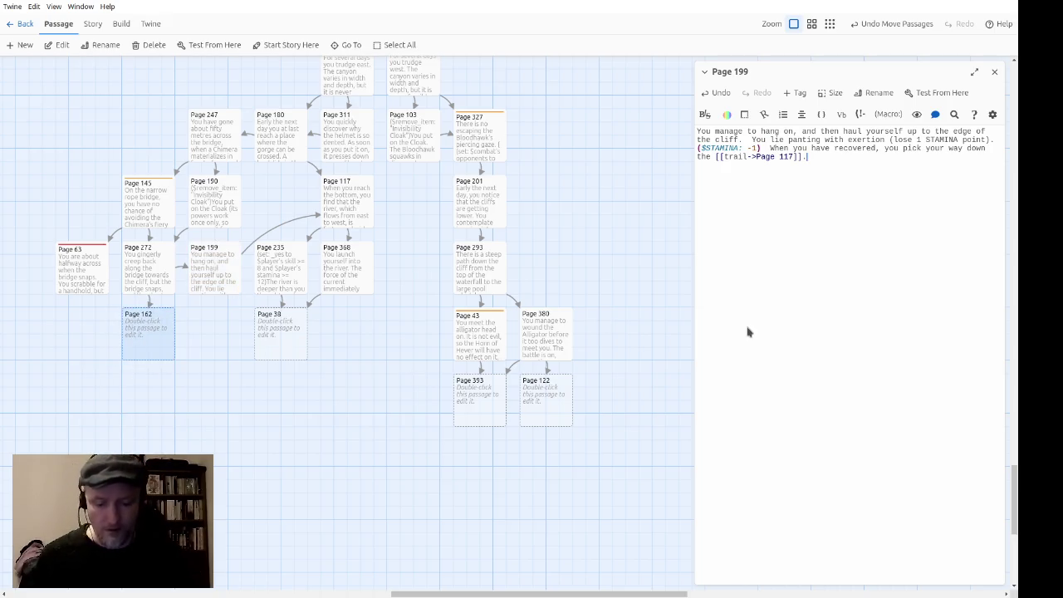
Step: Paste Page 199's text into Page 162, replacing 'manage to hang on' with 'fail to find a handhold'
key("ctrl+a")
key("ctrl+c")
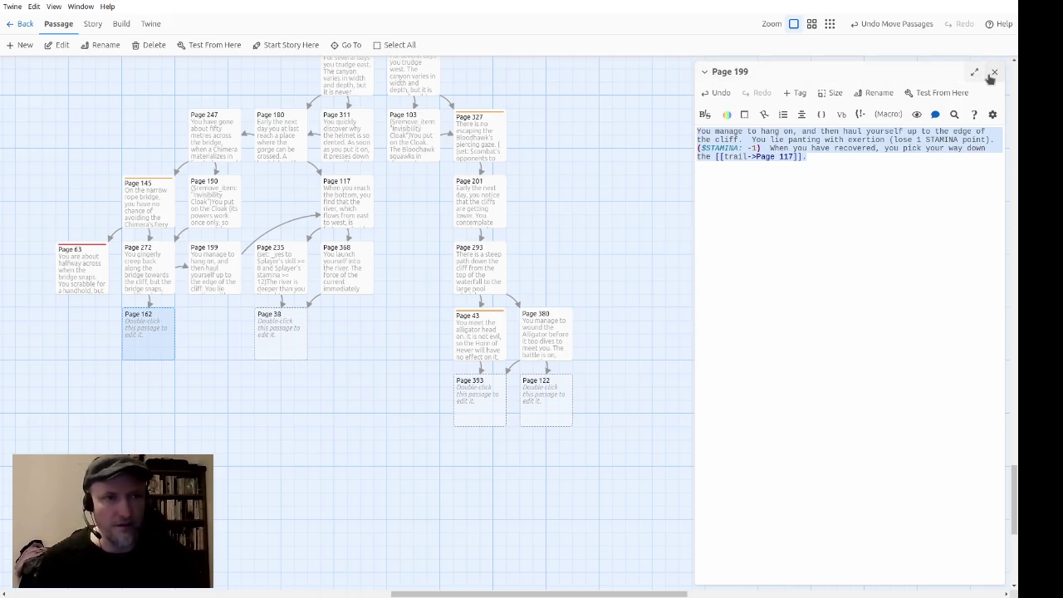
left_click(993, 73)
double_click(158, 335)
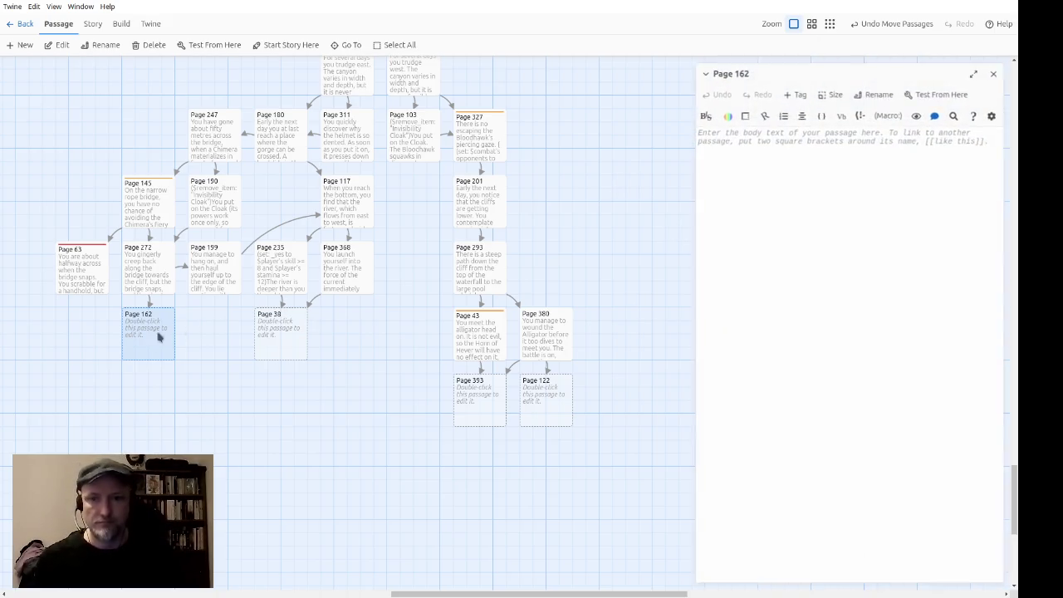
key("ctrl+v")
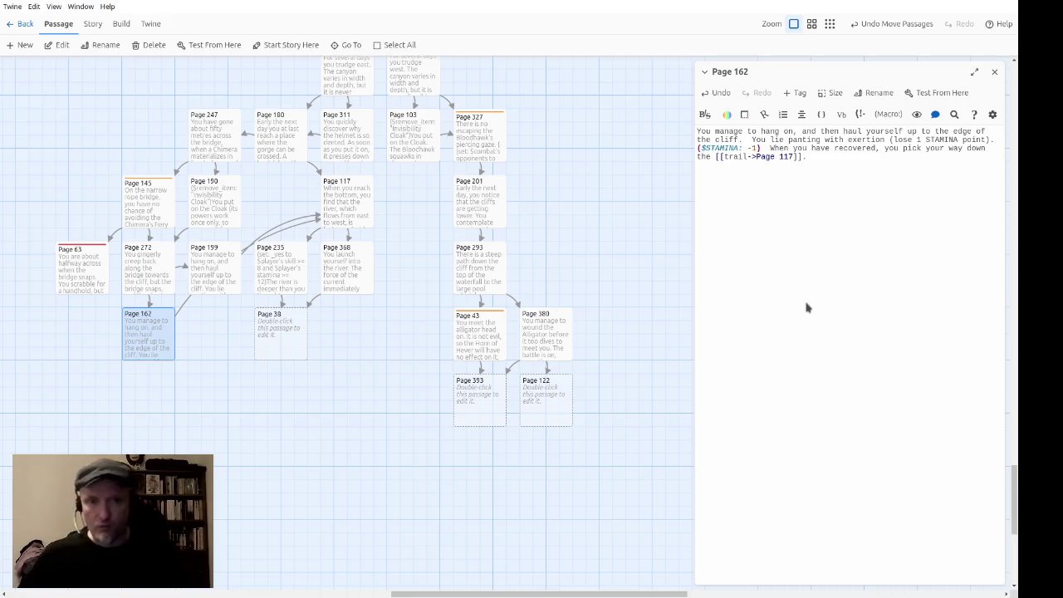
key("ctrl+Left")
key("ctrl+Left")
key("ctrl+Left")
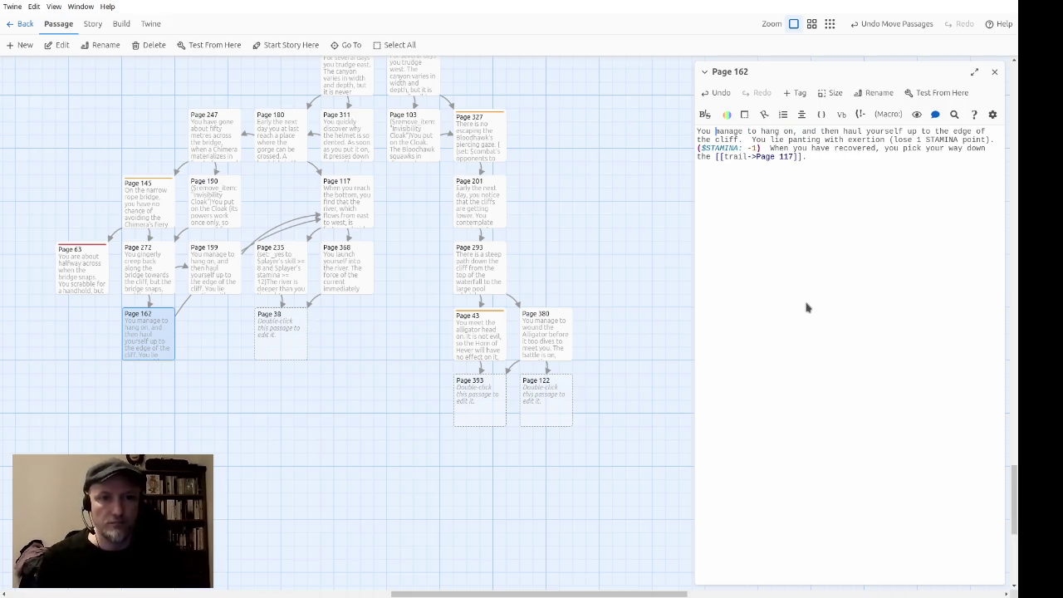
key("ctrl+shift+Right")
key("ctrl+shift+Right")
key("ctrl+shift+Right")
type("fail to find a hand")
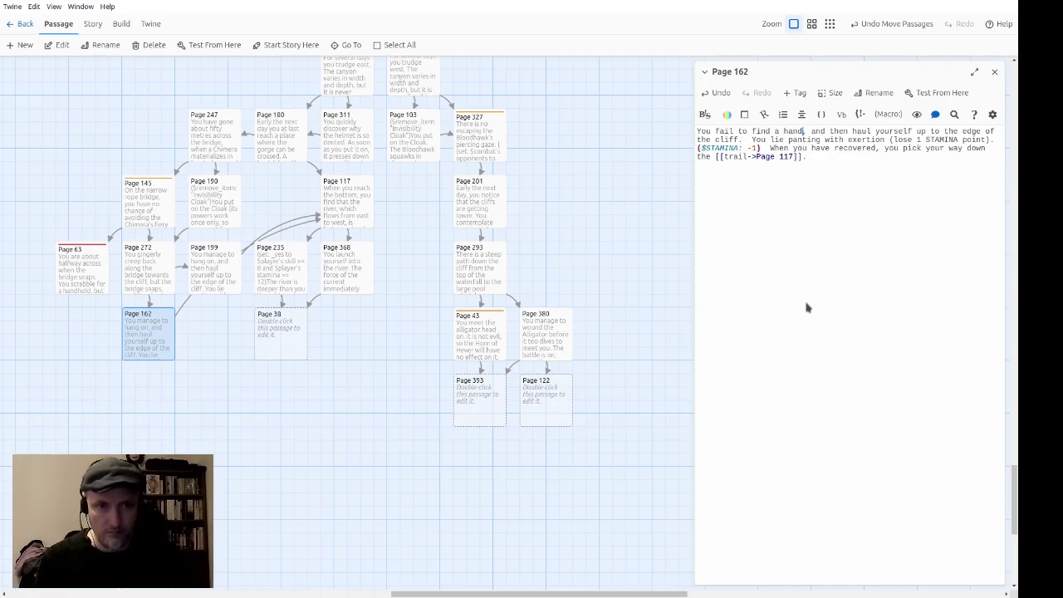
type("hold")
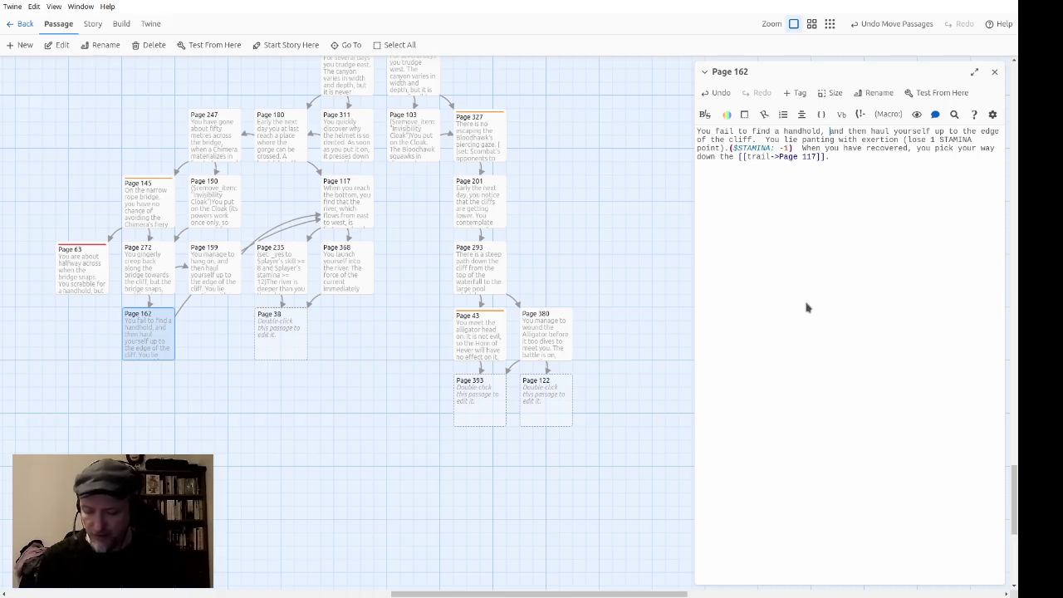
Step: Rewrite Page 162 so you slide down the remaining bridge into space and prepare for death
key("ctrl+shift+Right")
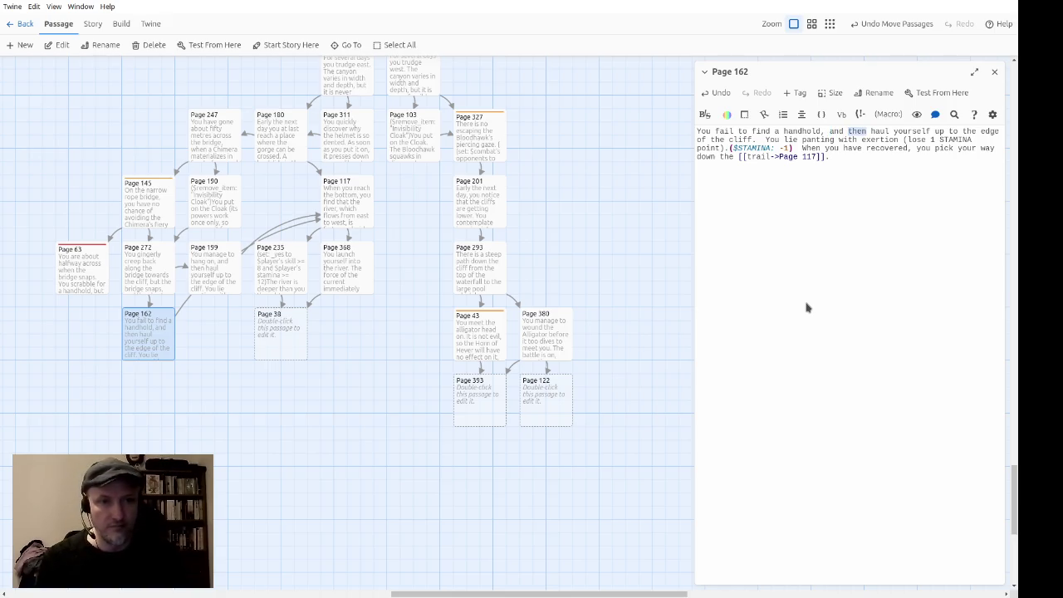
key("ctrl+shift+Right")
key("ctrl+shift+Right")
key("ctrl+shift+Right")
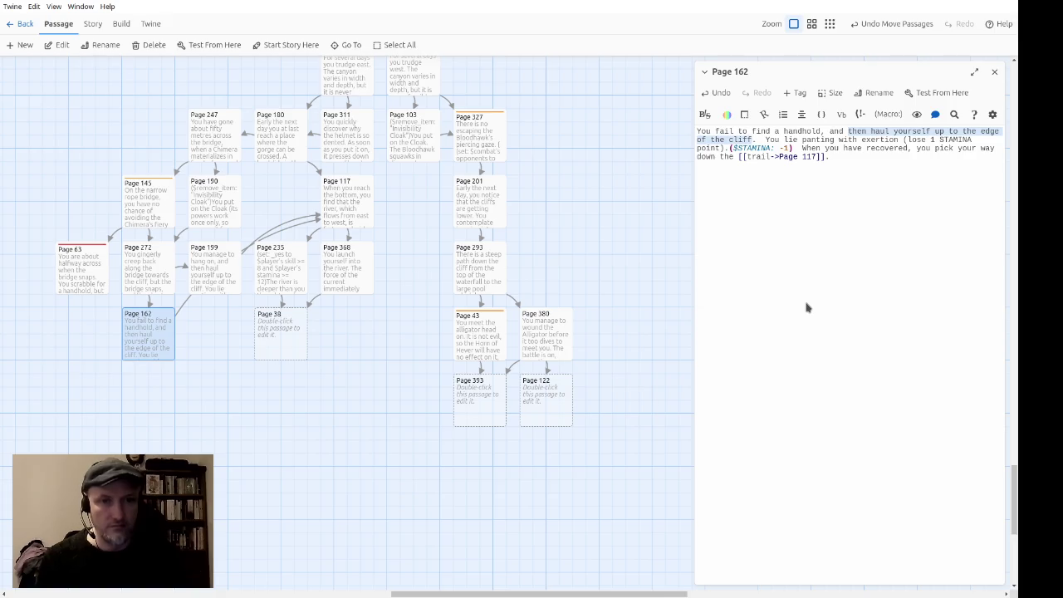
type("slide down the ro")
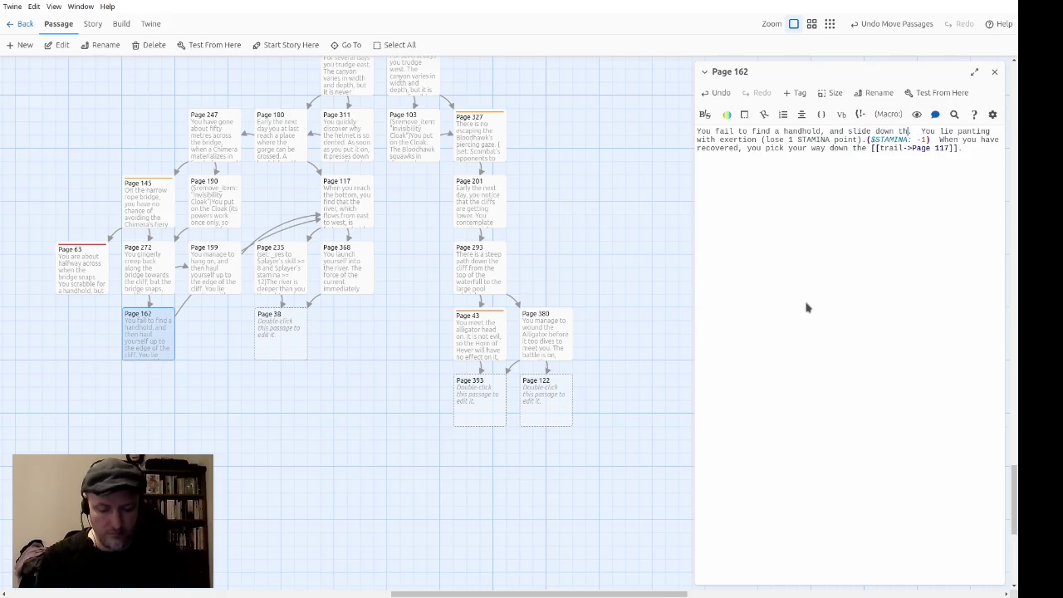
type("main")
type("ing bit of bridge an")
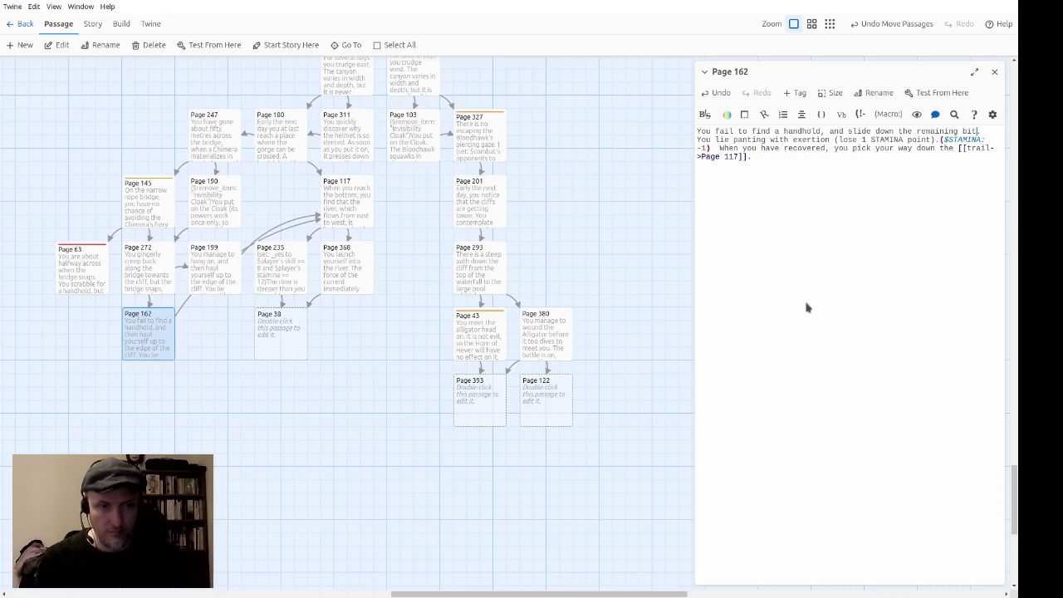
type("d into space")
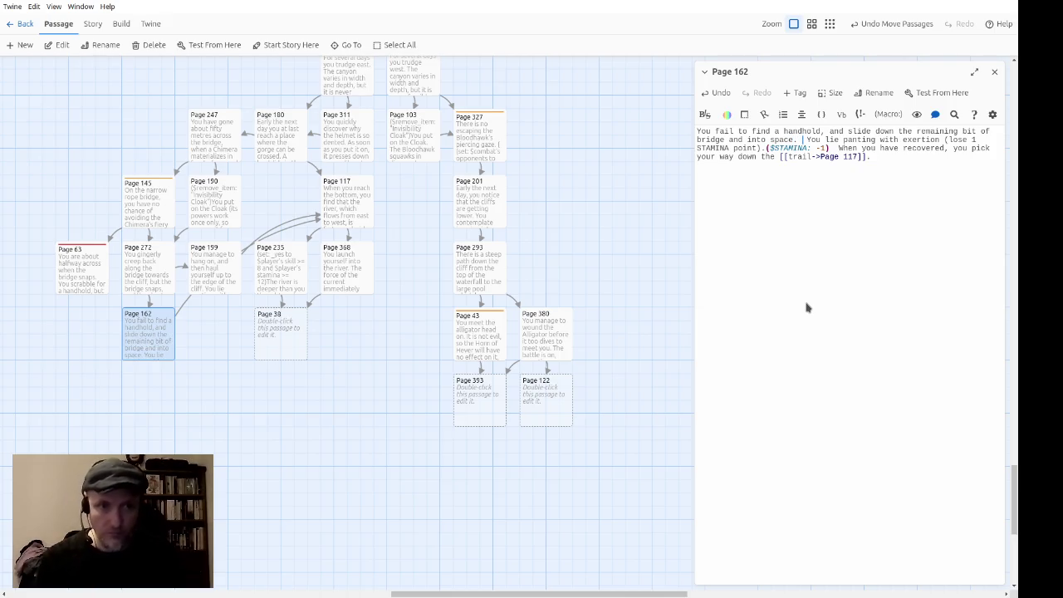
key("ctrl+shift+Right")
key("ctrl+shift+Right")
key("ctrl+shift+Right")
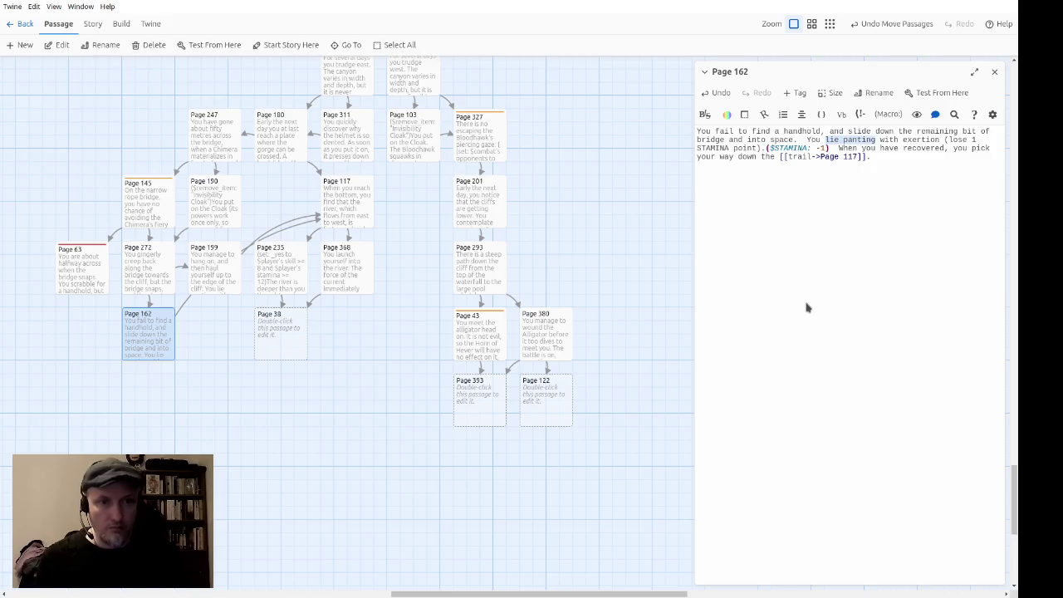
key("ctrl+shift+Right")
key("ctrl+shift+Right")
key("ctrl+shift+Right")
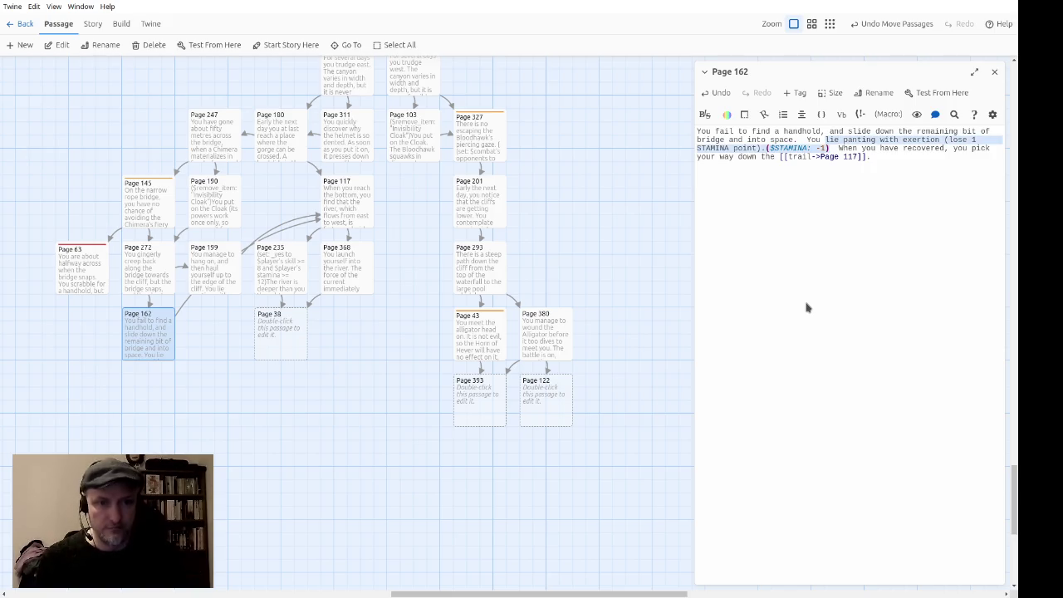
type("prepare yourself for death.")
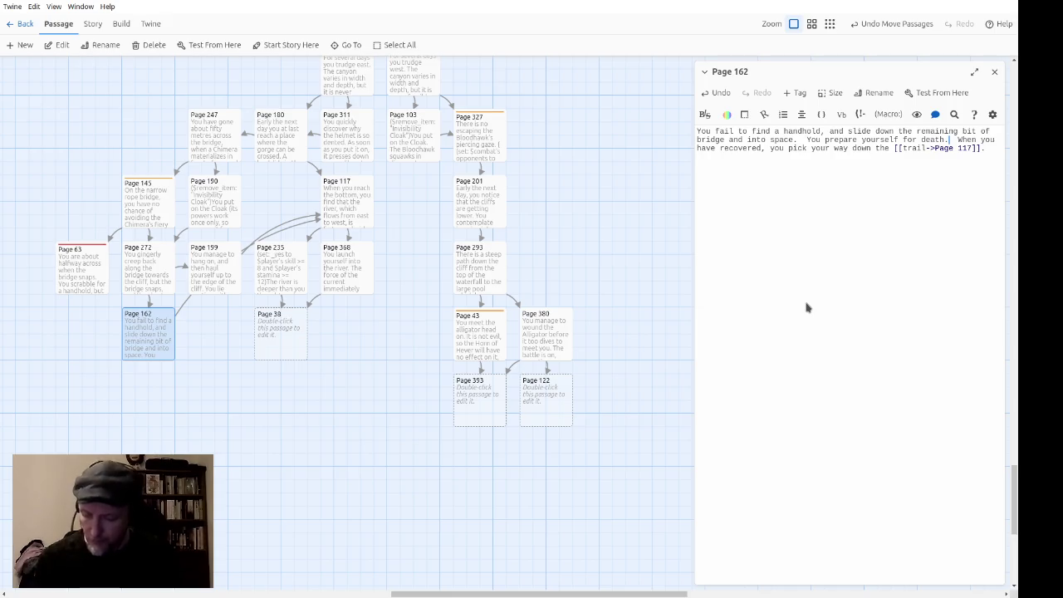
Step: Add landing on the trail with the helmet falling into the chasm, and delete the Page 117 sentence
type("but land on the tr")
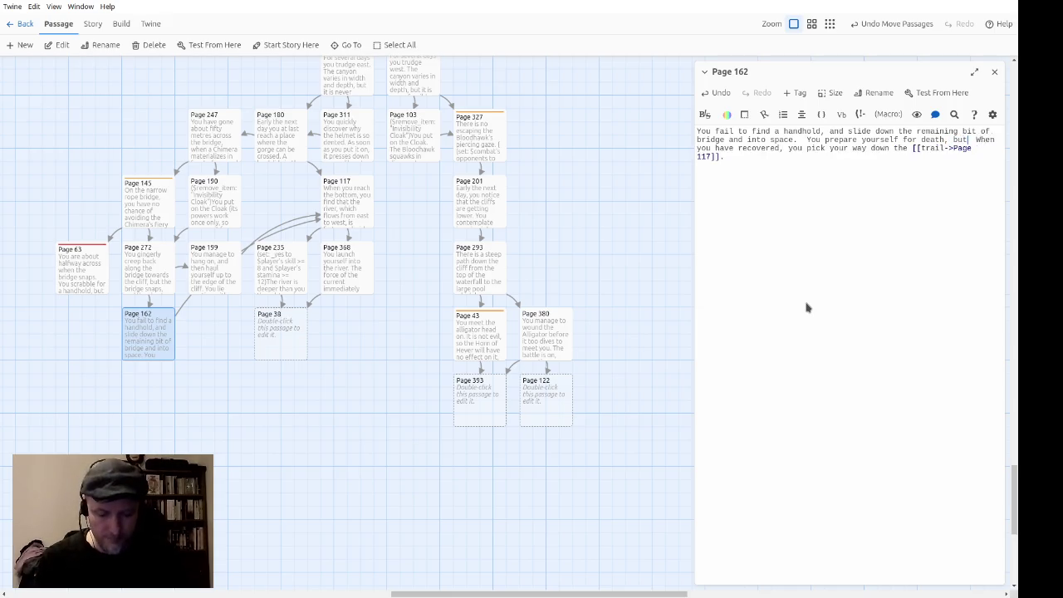
type("ail after only ")
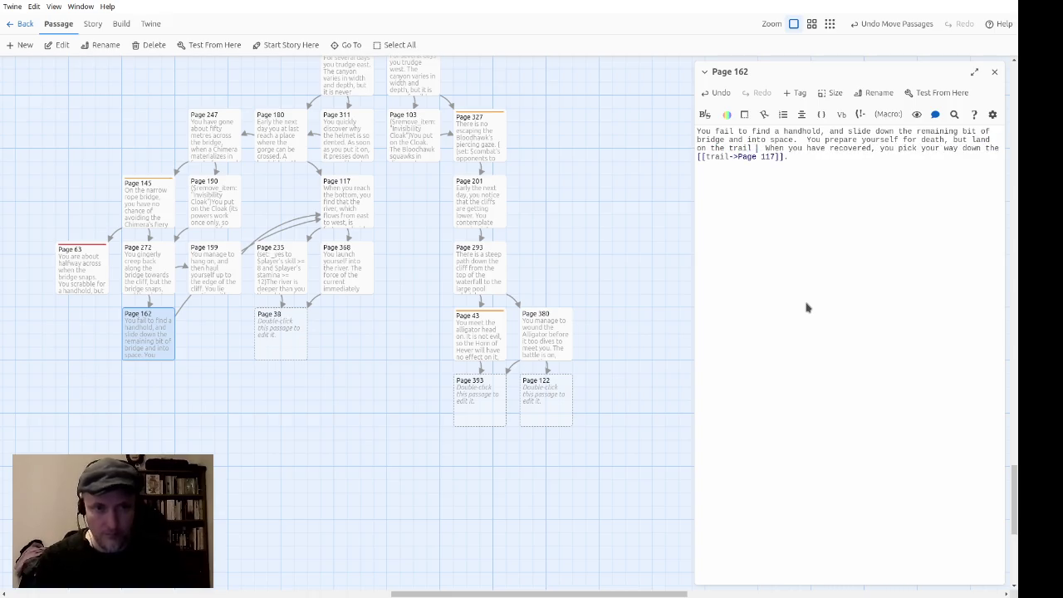
type("a few met")
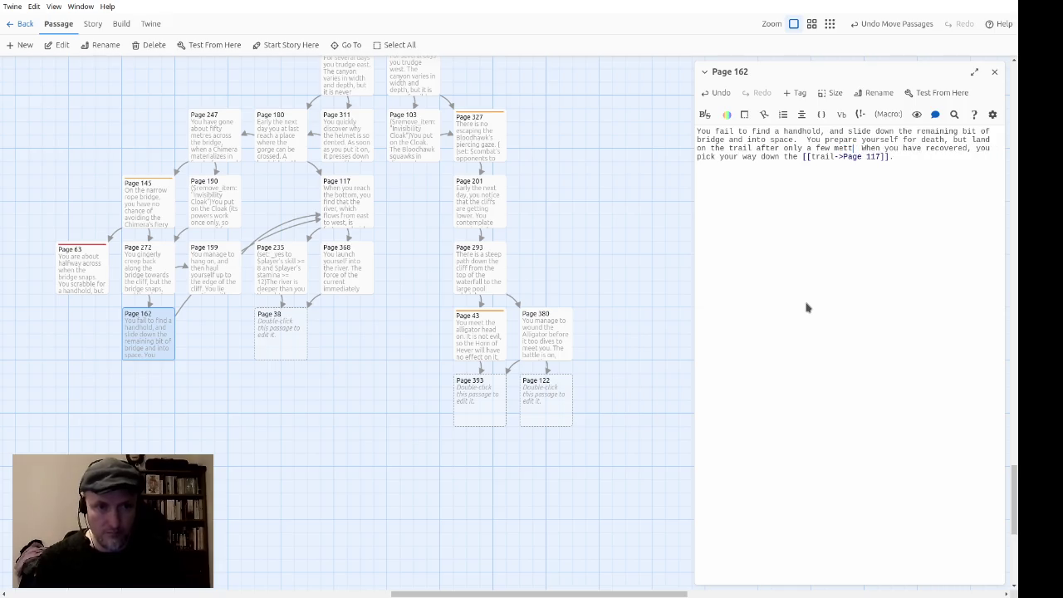
type("res.  ")
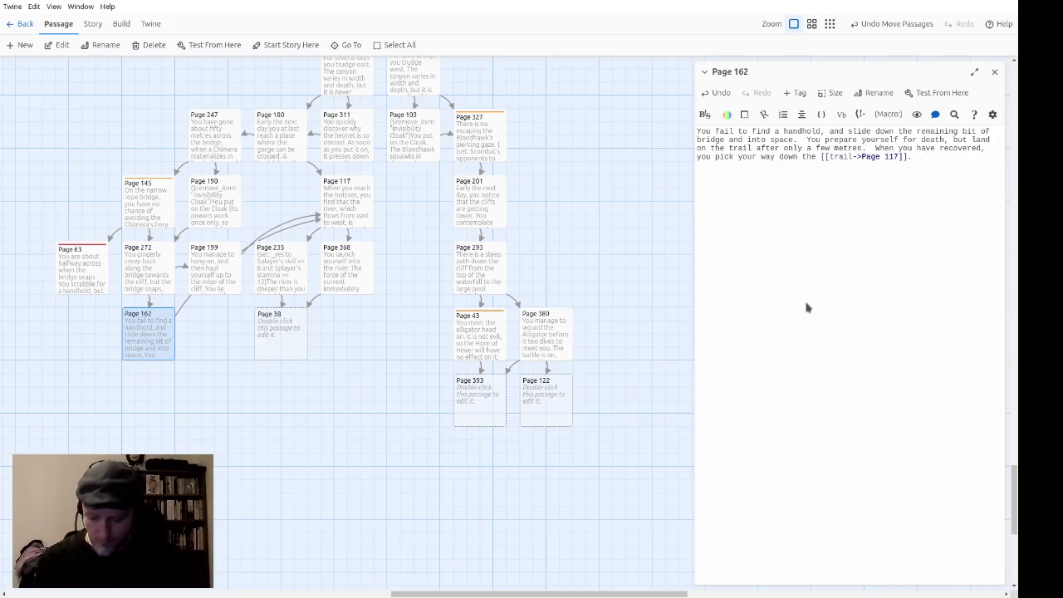
type("Your helmet ")
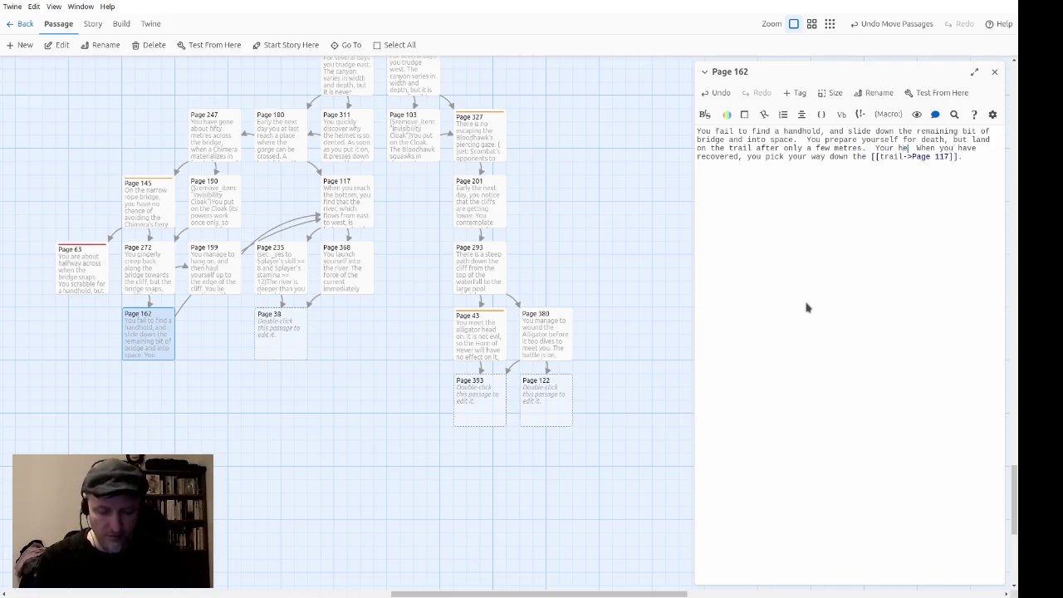
type("(if you still")
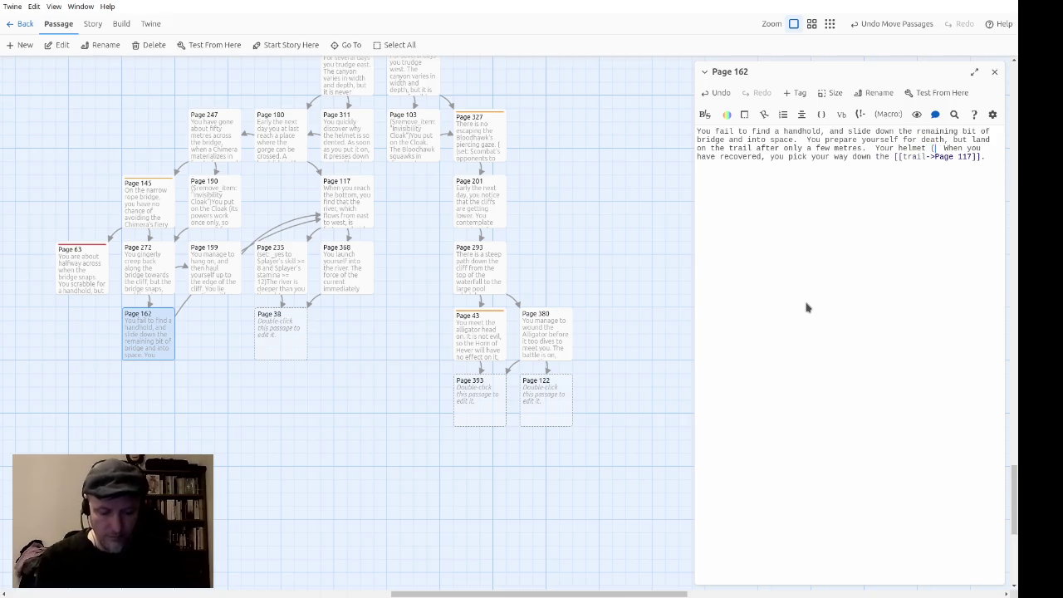
type(" have it)")
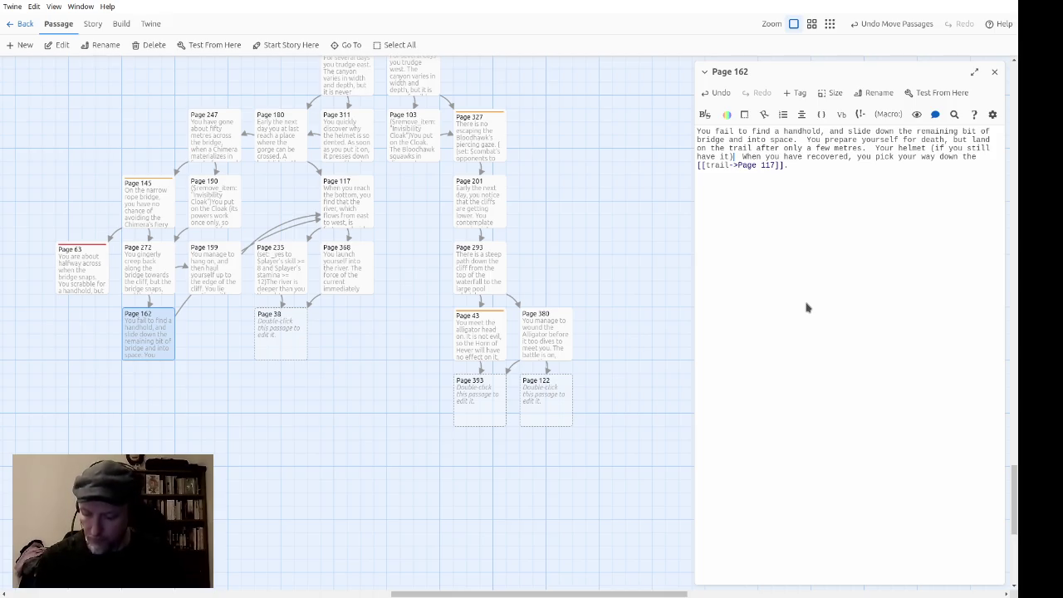
type(" falls off your")
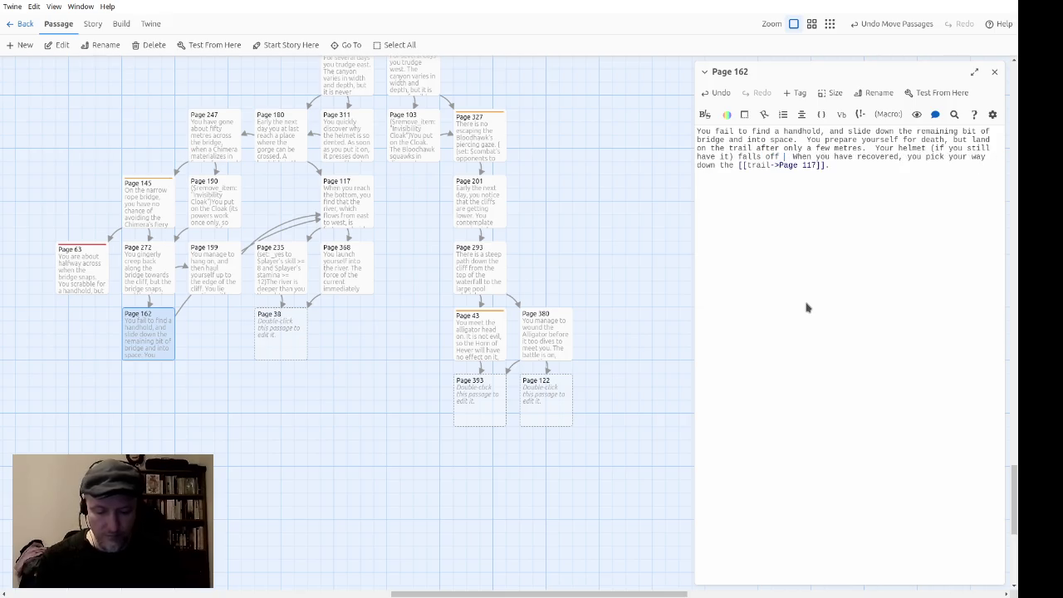
type(" head and is")
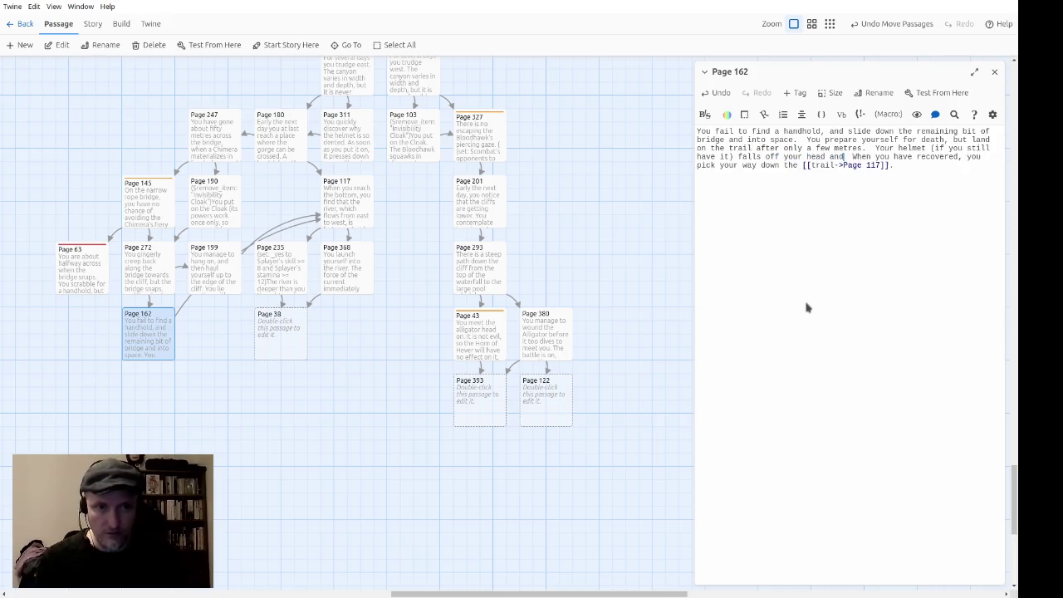
type(" lost in the  ")
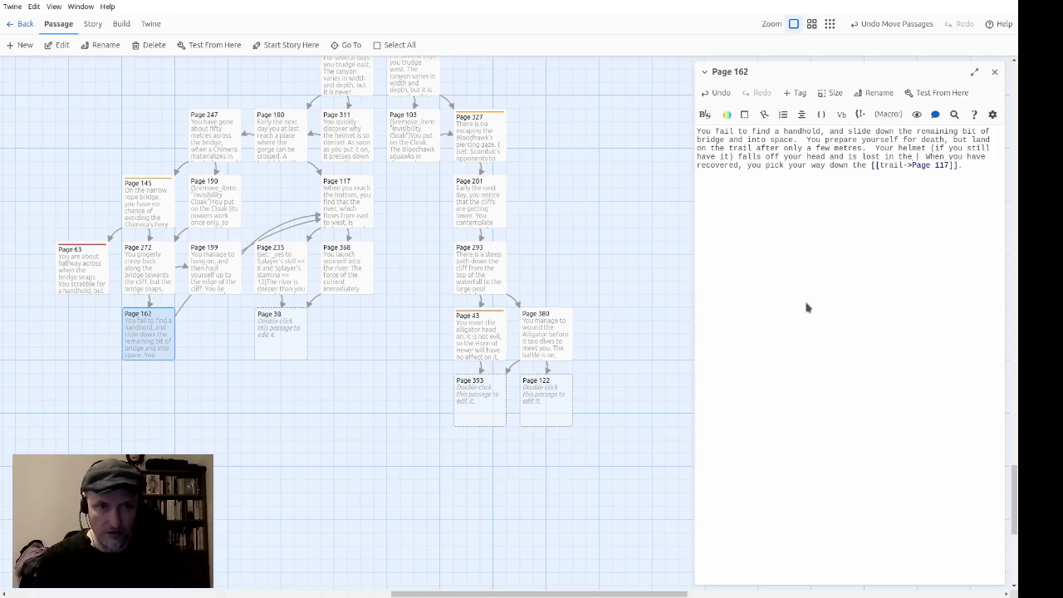
type("chasm below.")
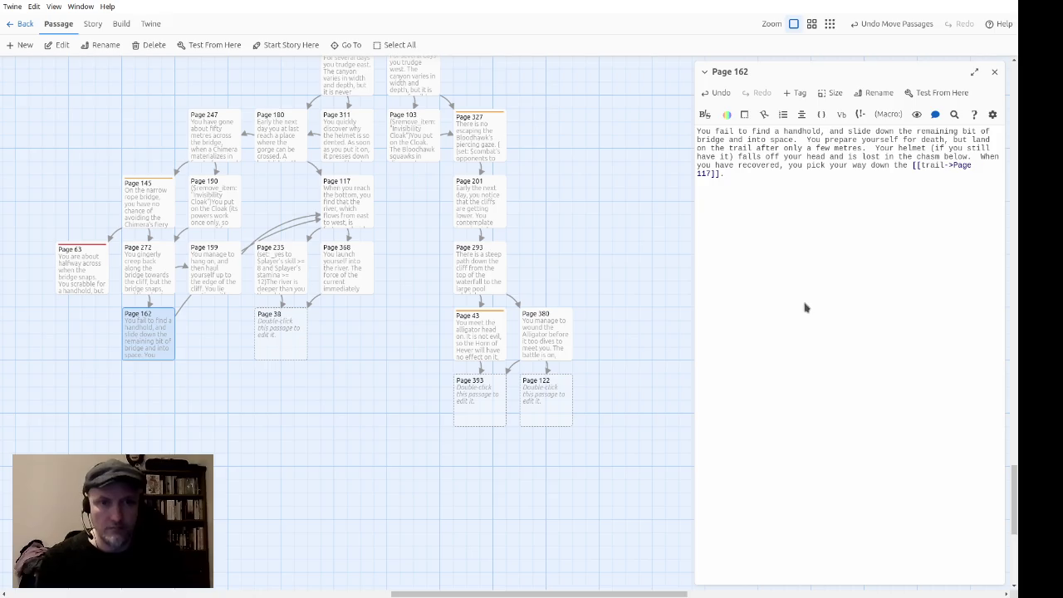
key("ctrl+shift+End")
key("Delete")
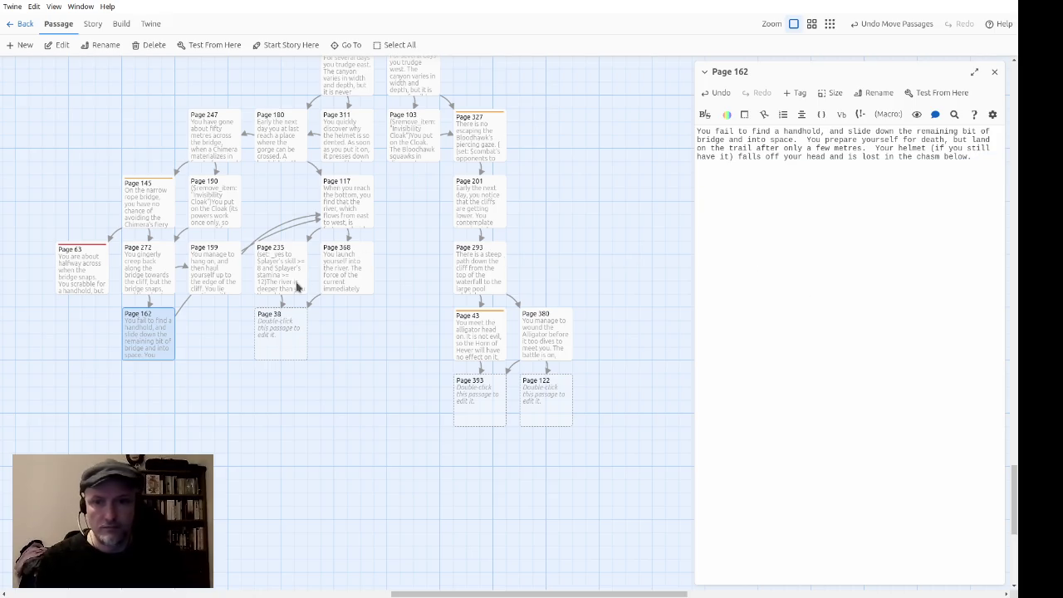
double_click(162, 286)
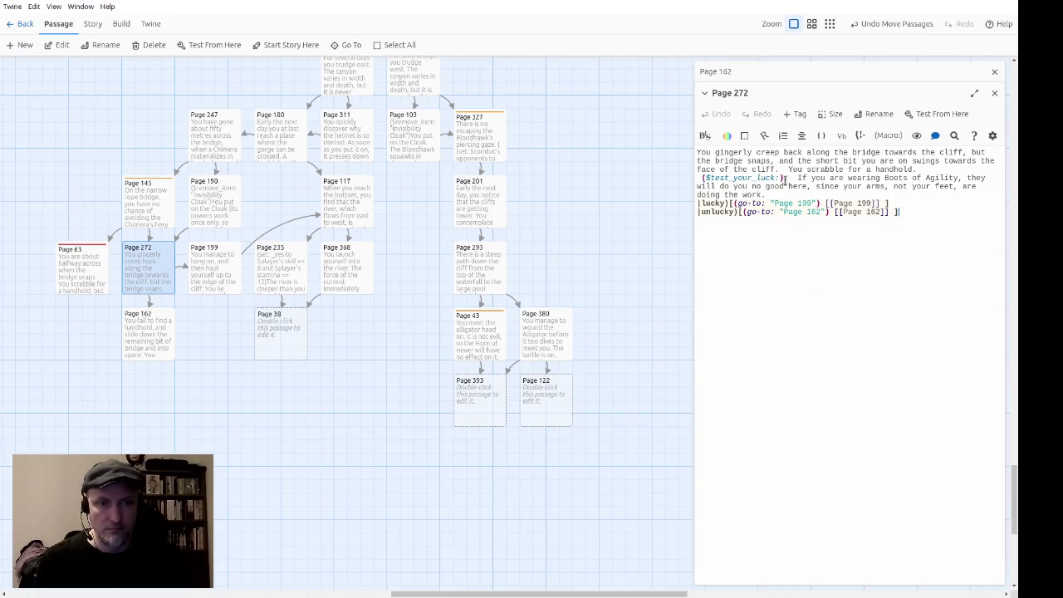
Step: Copy ($test_your_luck:) from Page 272 onto a new line in Page 162, followed by 'again'
left_click_drag(794, 178, 700, 178)
key("ctrl+c")
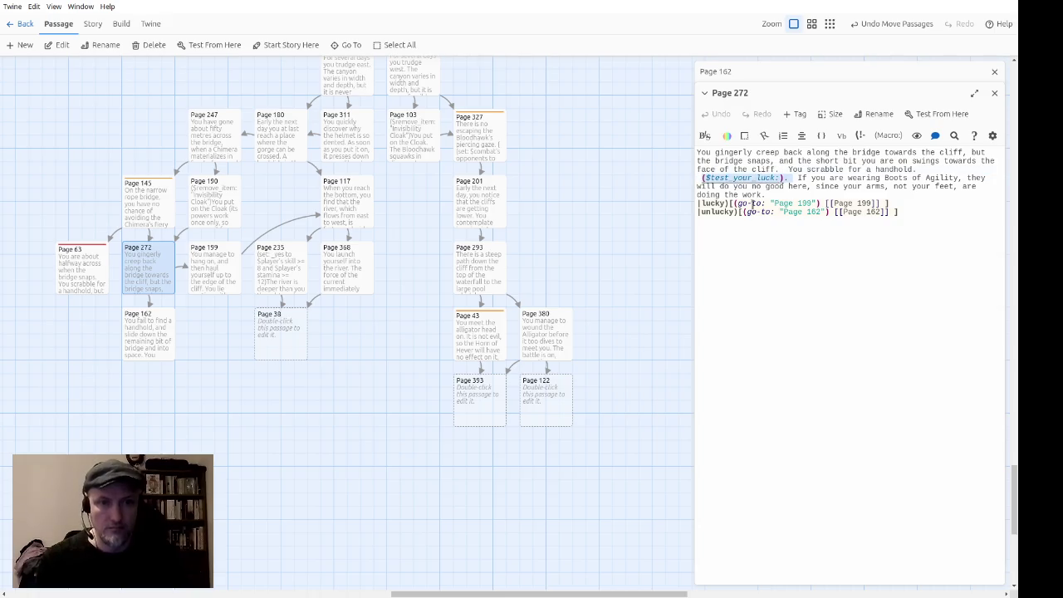
left_click(801, 81)
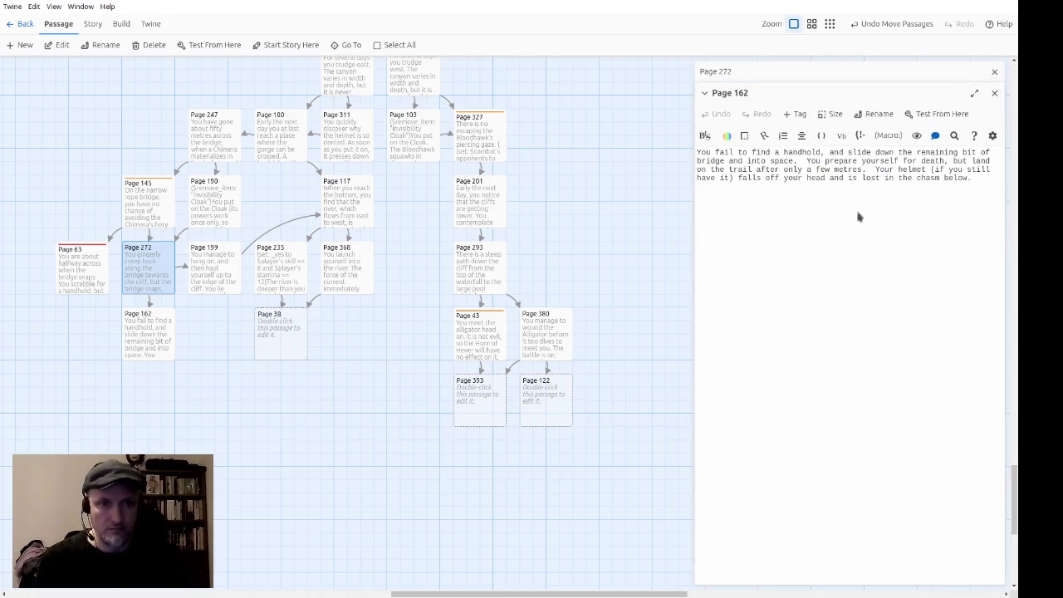
left_click(985, 197)
key("Return")
key("ctrl+v")
type("again")
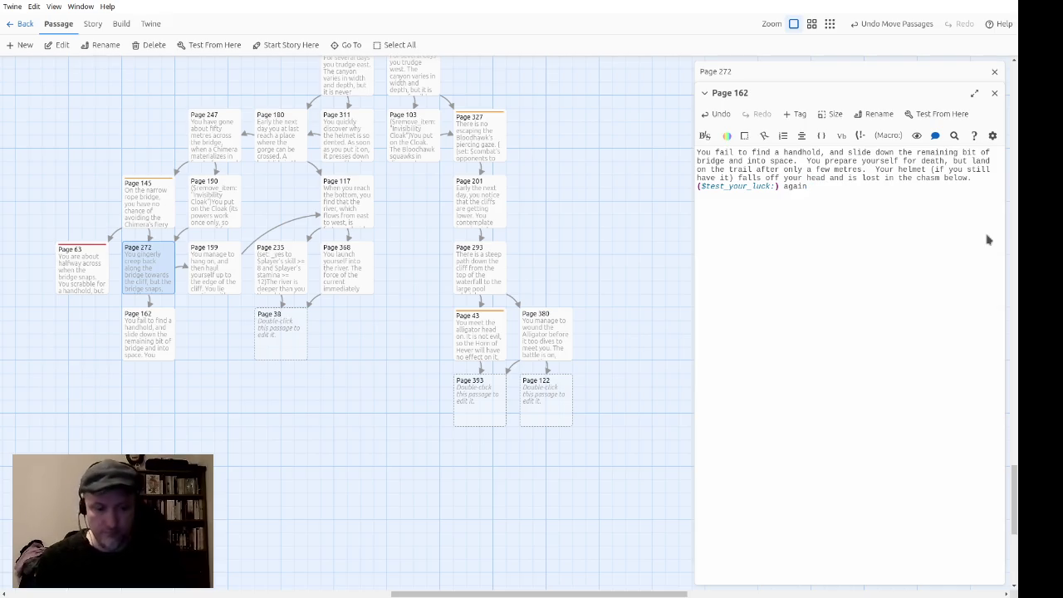
Step: Copy Page 272's lucky and unlucky link lines into Page 162 after 'again'
left_click(164, 350)
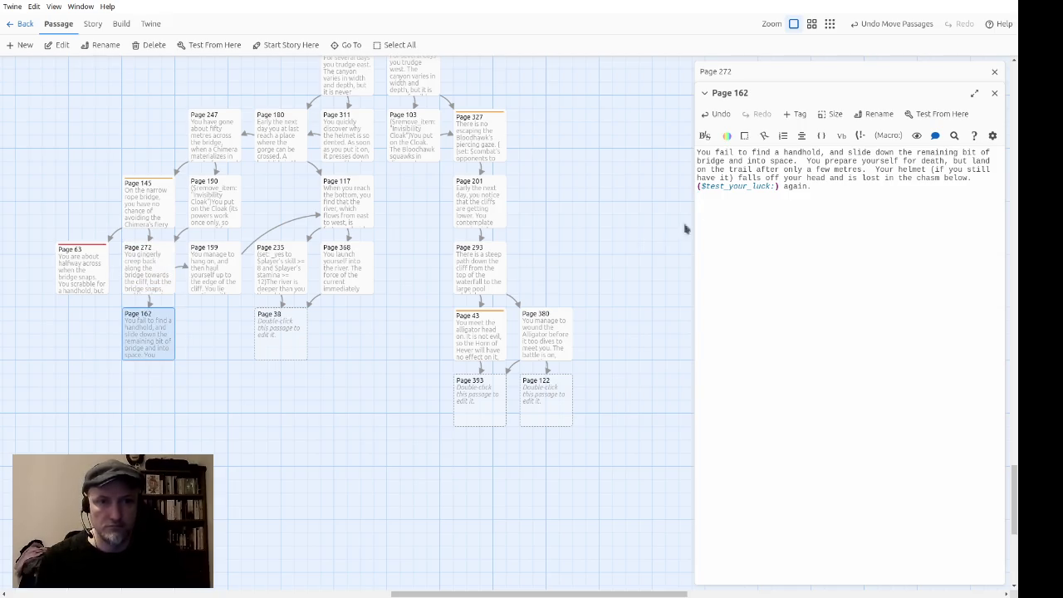
double_click(163, 282)
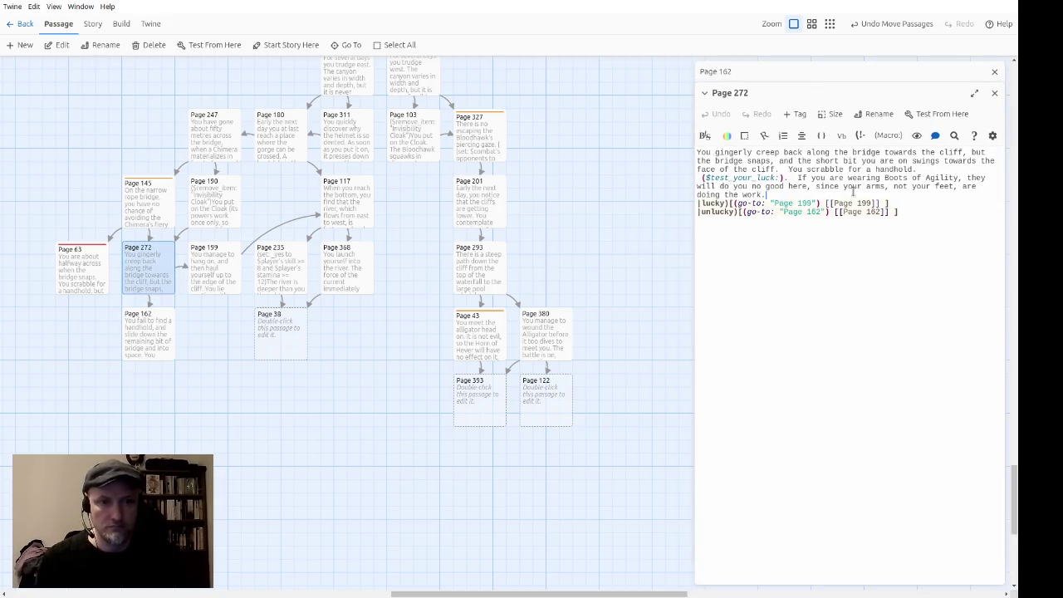
key("shift+Down")
key("shift+Down")
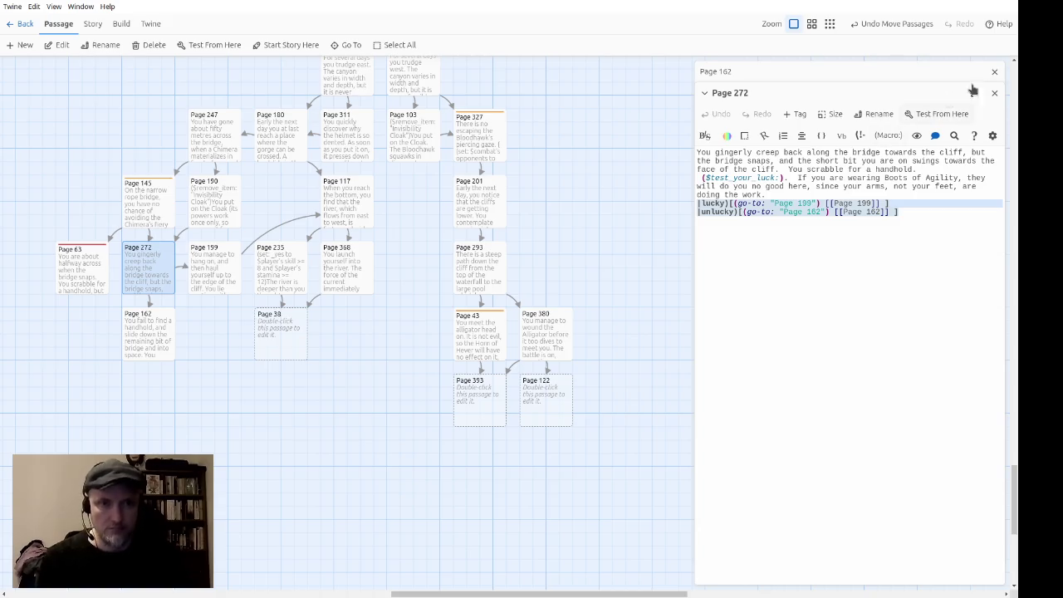
left_click(994, 92)
left_click(869, 259)
key("ctrl+v")
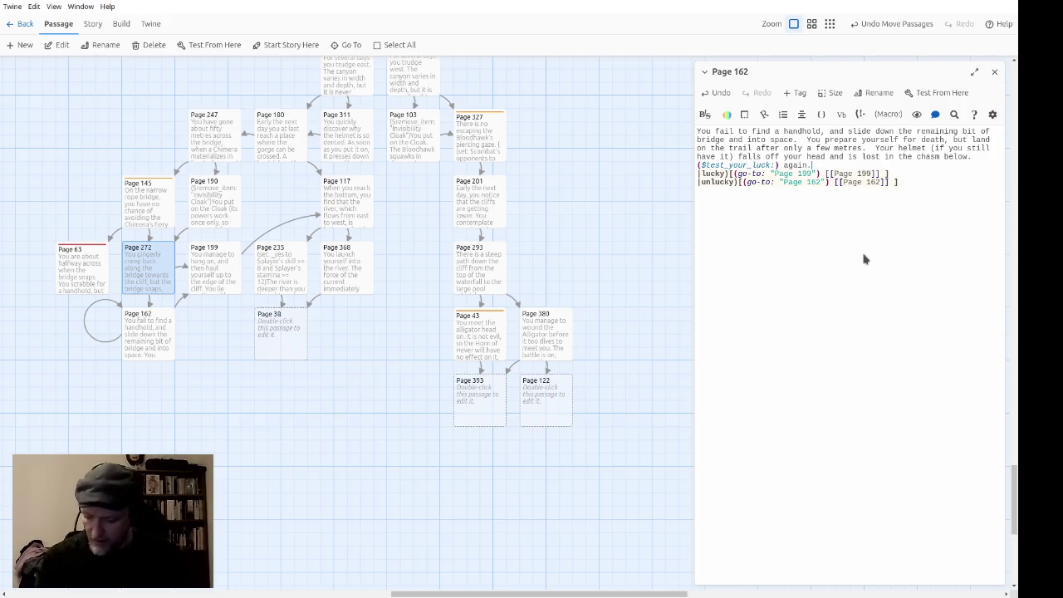
Step: Retarget the lucky go-to and link to Page 259 and the unlucky ones to Page 139
key("Down")
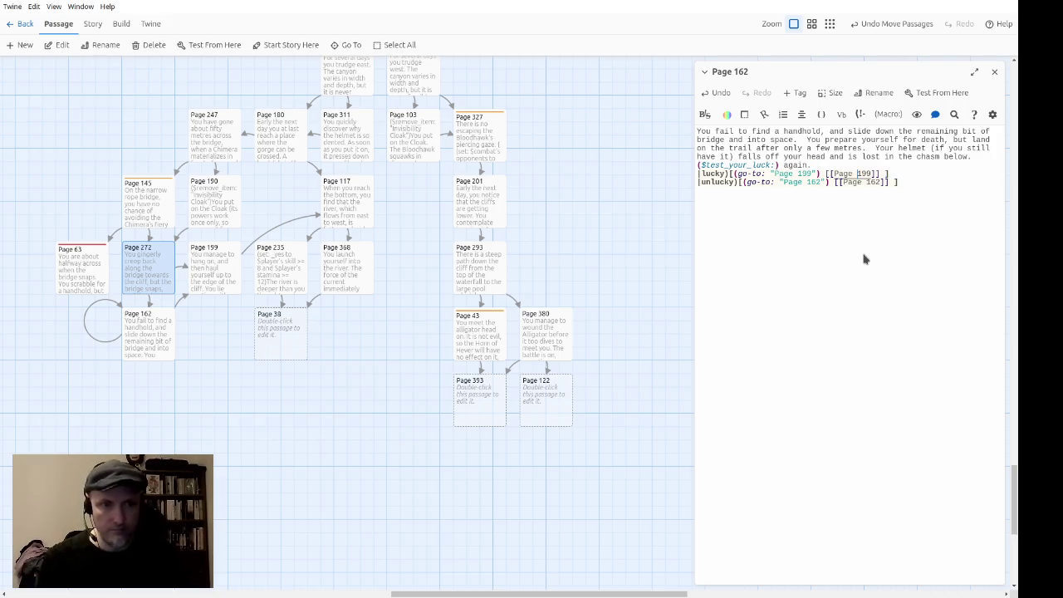
key("Delete")
key("Delete")
key("Delete")
type("259")
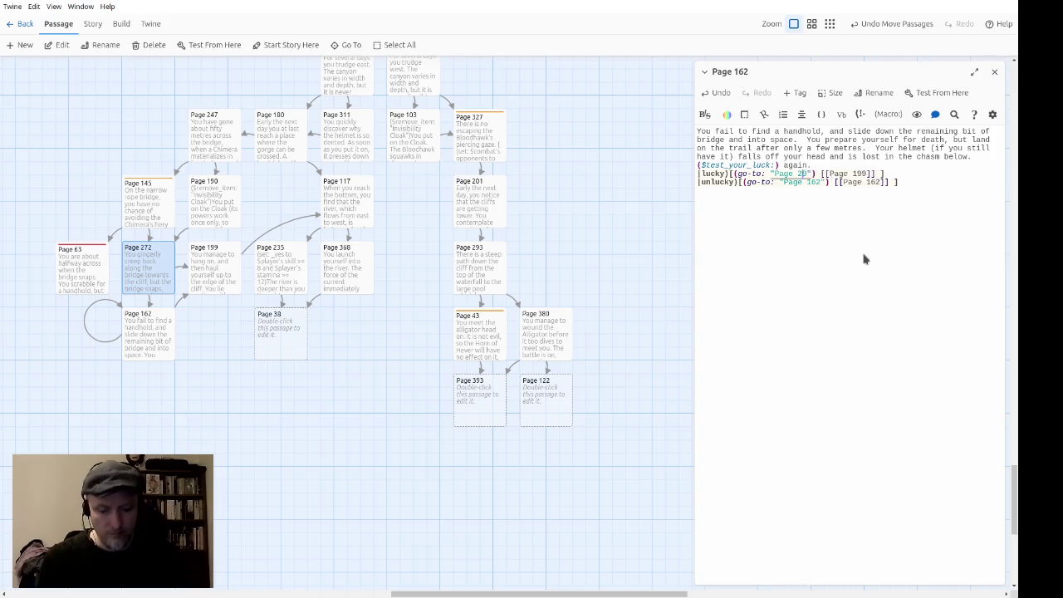
key("Delete")
key("Delete")
key("Delete")
type("259")
key("Down")
key("Left")
key("Left")
key("Left")
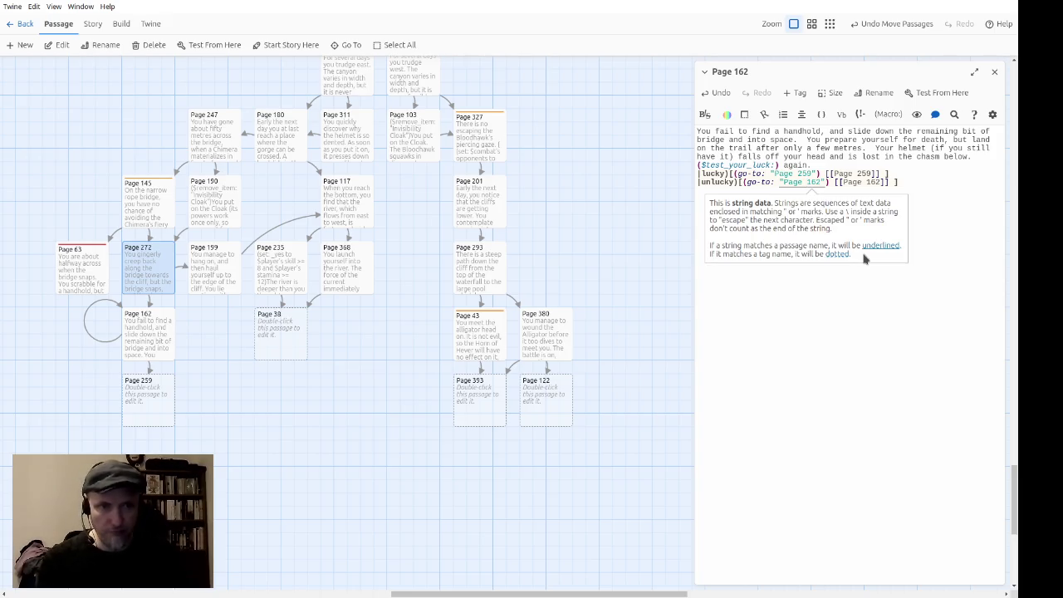
key("Delete")
key("Delete")
key("Delete")
type("139")
key("Right")
key("Right")
key("Right")
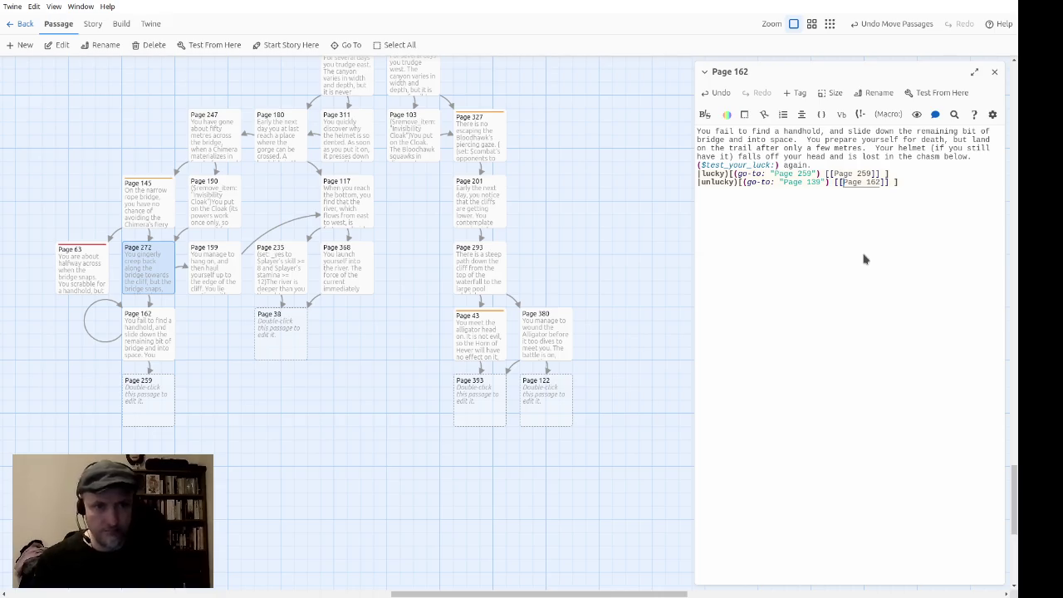
key("Delete")
key("Delete")
key("Delete")
type("139")
key("End")
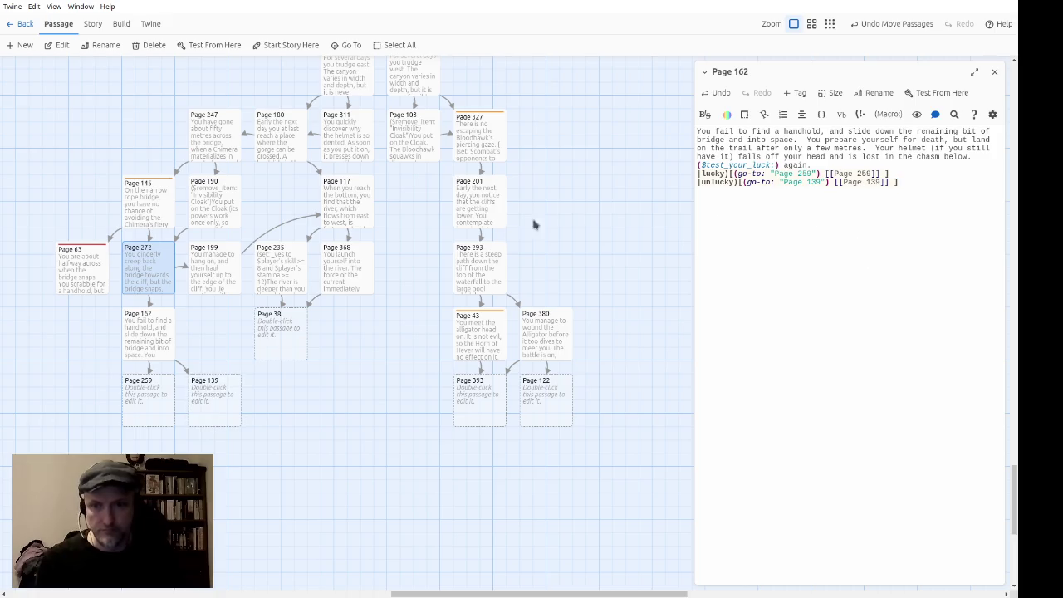
Step: Shift Pages 259 and 139 further left beneath Page 162, then open the empty Page 38 passage
left_click(993, 73)
left_click(250, 482)
mouse_move(266, 452)
left_mouse_down()
mouse_move(192, 443)
mouse_move(140, 403)
left_mouse_up()
left_click_drag(218, 404, 158, 405)
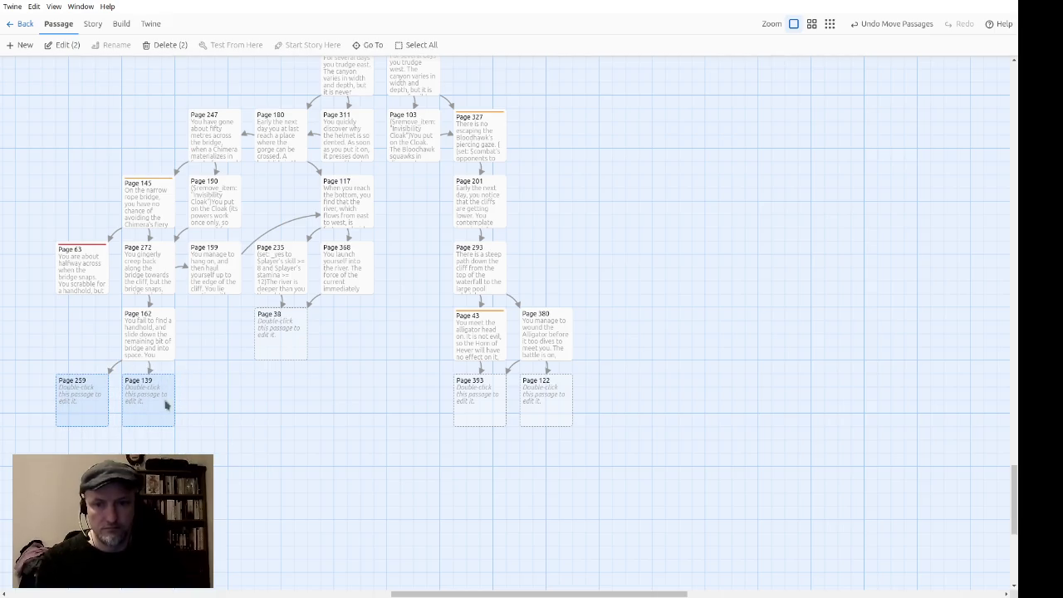
left_click(306, 395)
double_click(292, 333)
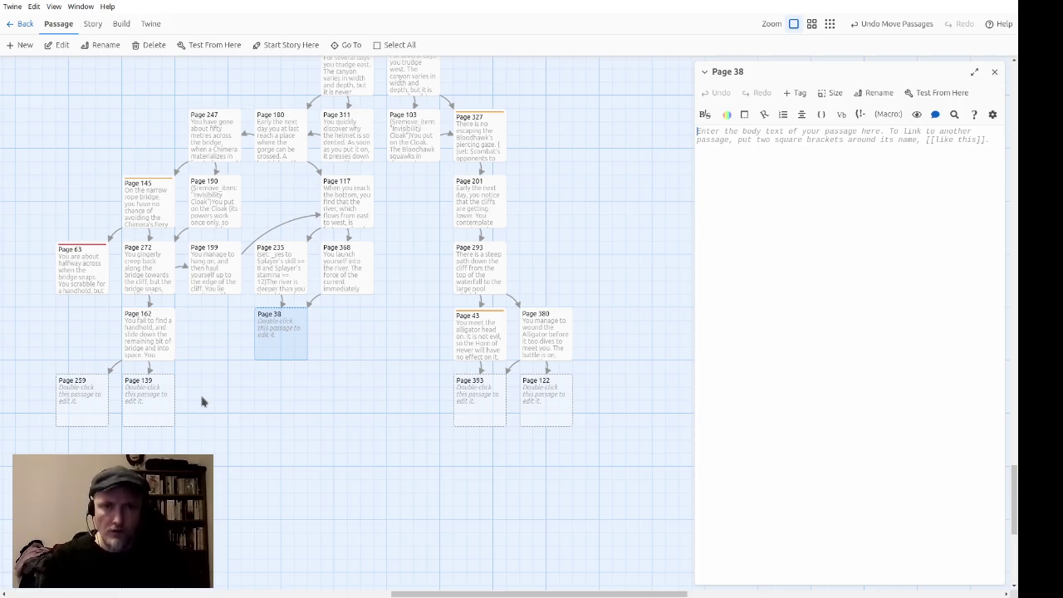
Step: Write Page 38's lines: stronger current, waterfall boom ahead, lowering banks, log too hard to steer aside
type("T")
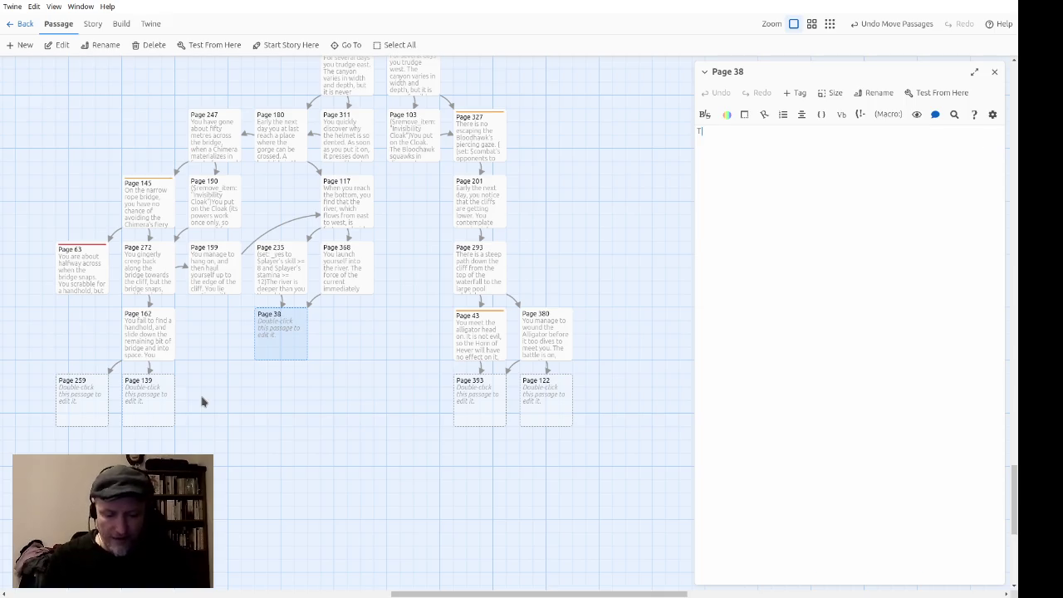
type("he current grows")
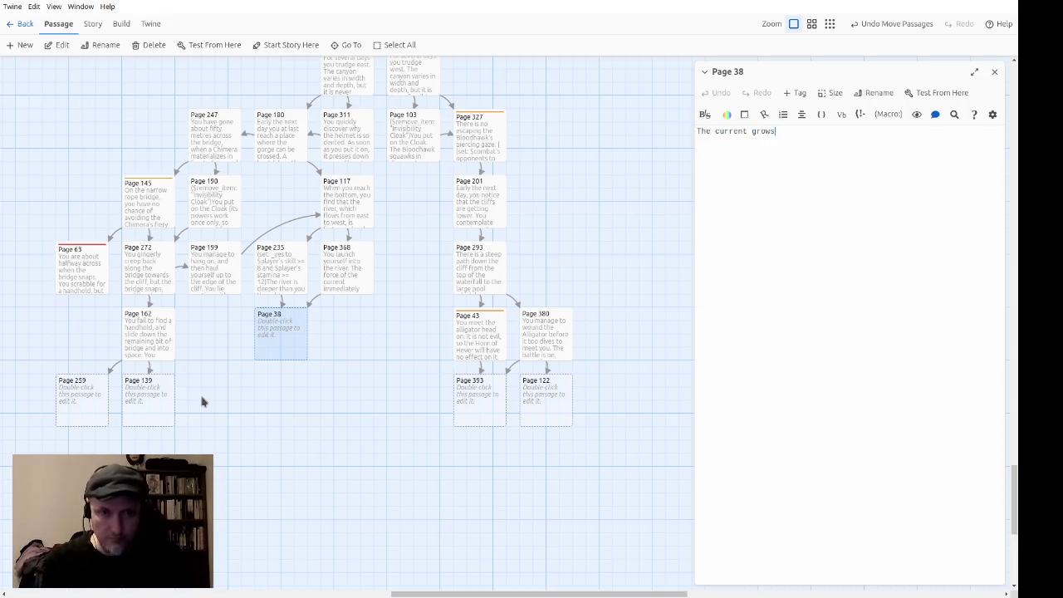
type(" stronger again,")
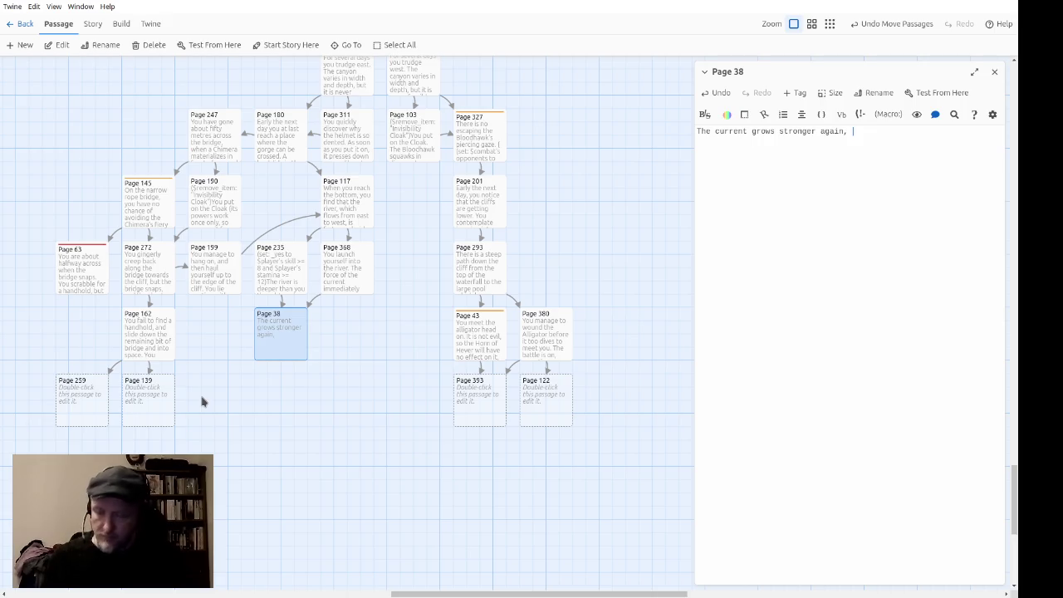
type("an")
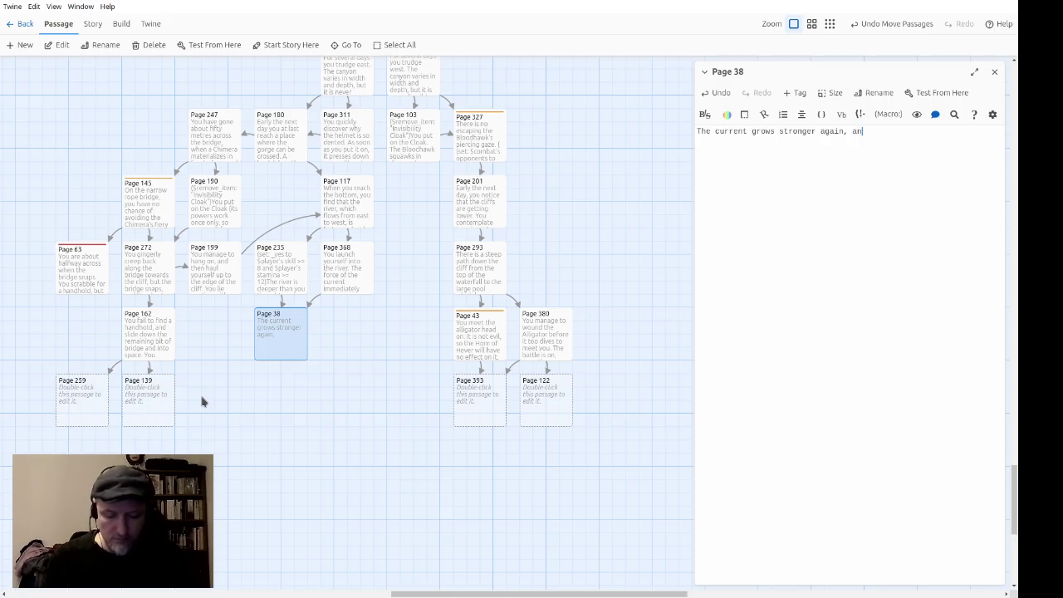
type("d soon you are ")
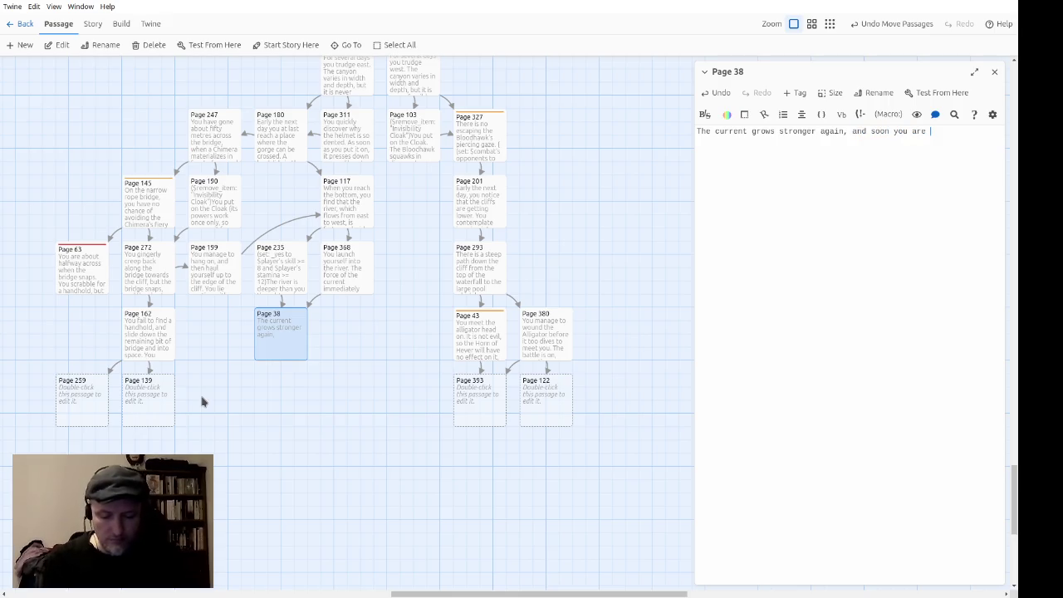
type("alarmed to hear th")
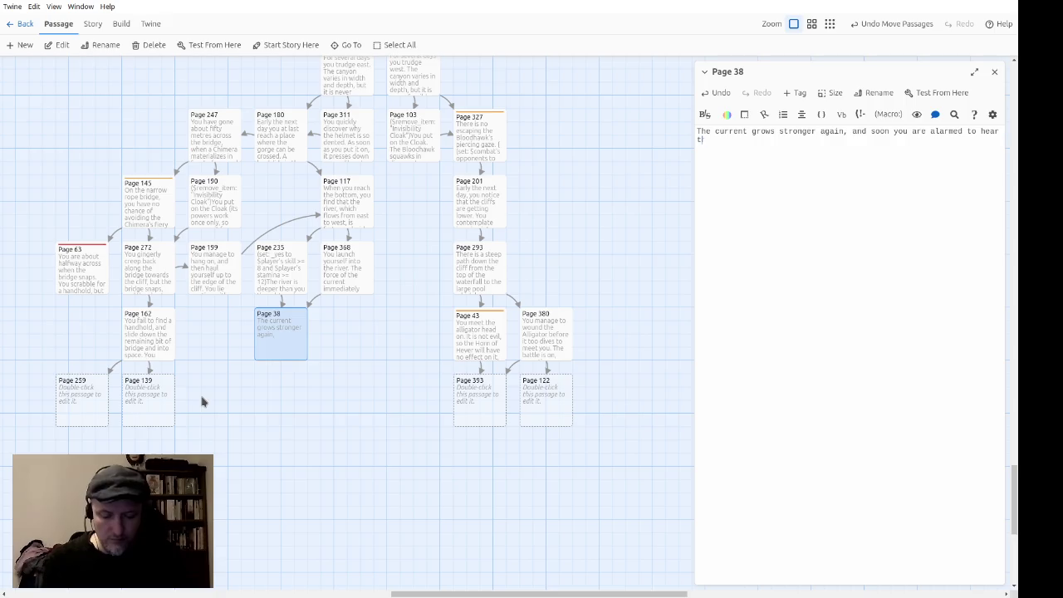
type("e ominous boom")
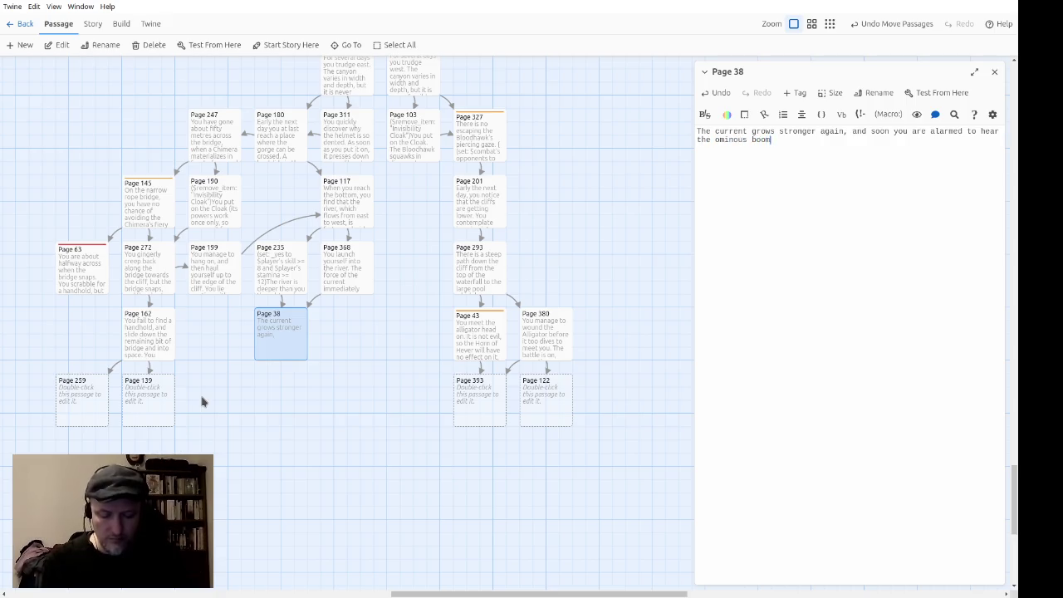
type(" of a large waterfall ah")
type("ead.")
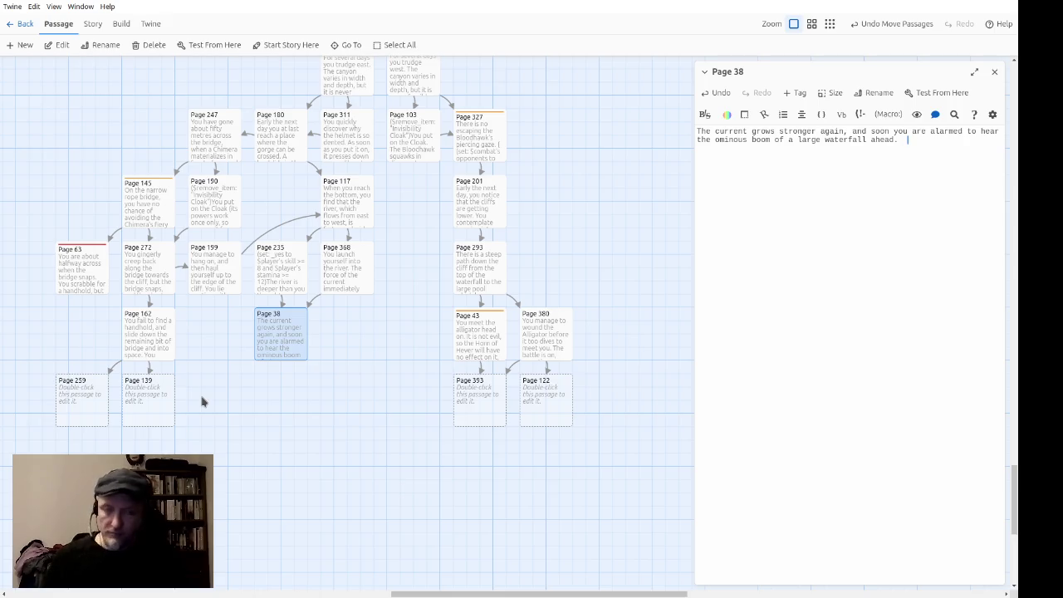
type("Alt")
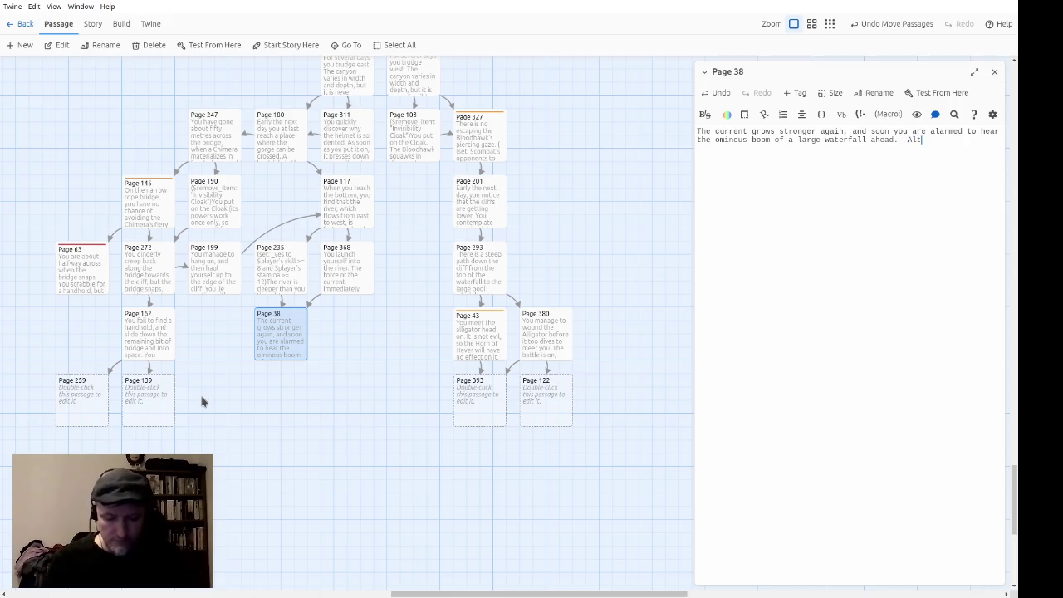
type("hough the cliffs ")
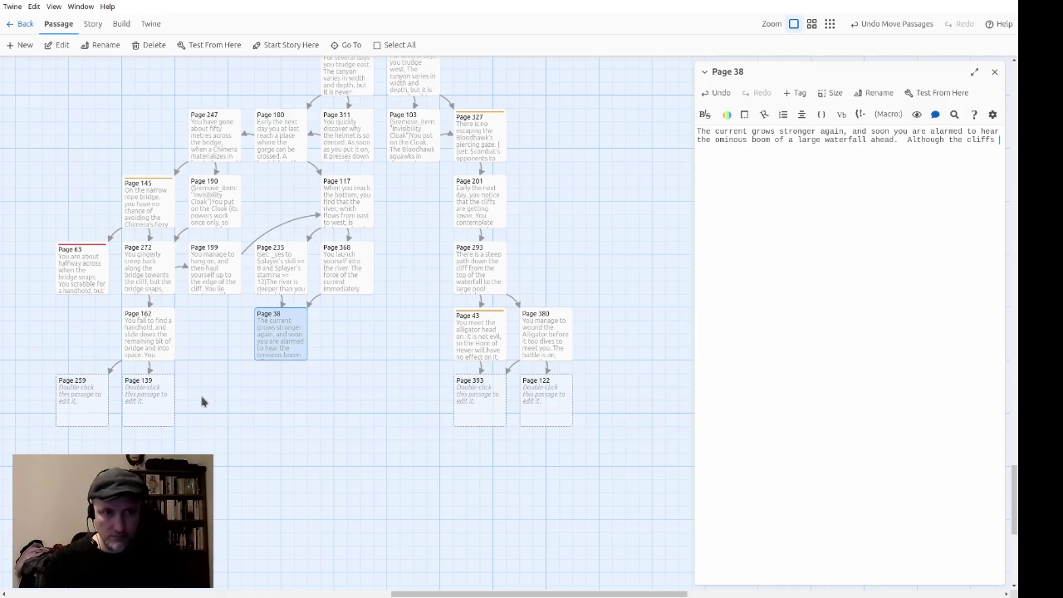
type("gradually get lower,")
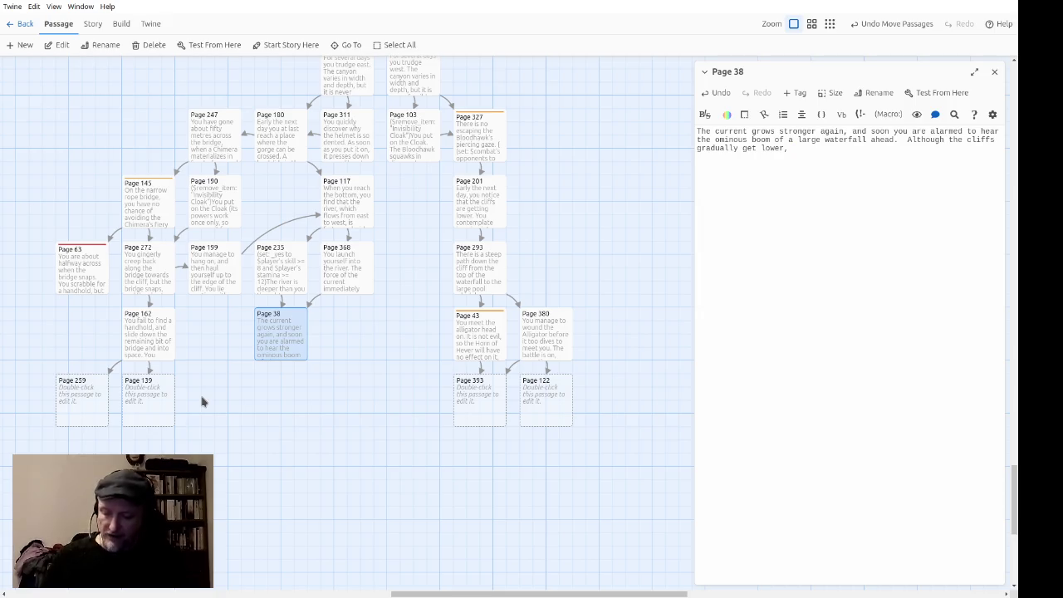
type(" until ")
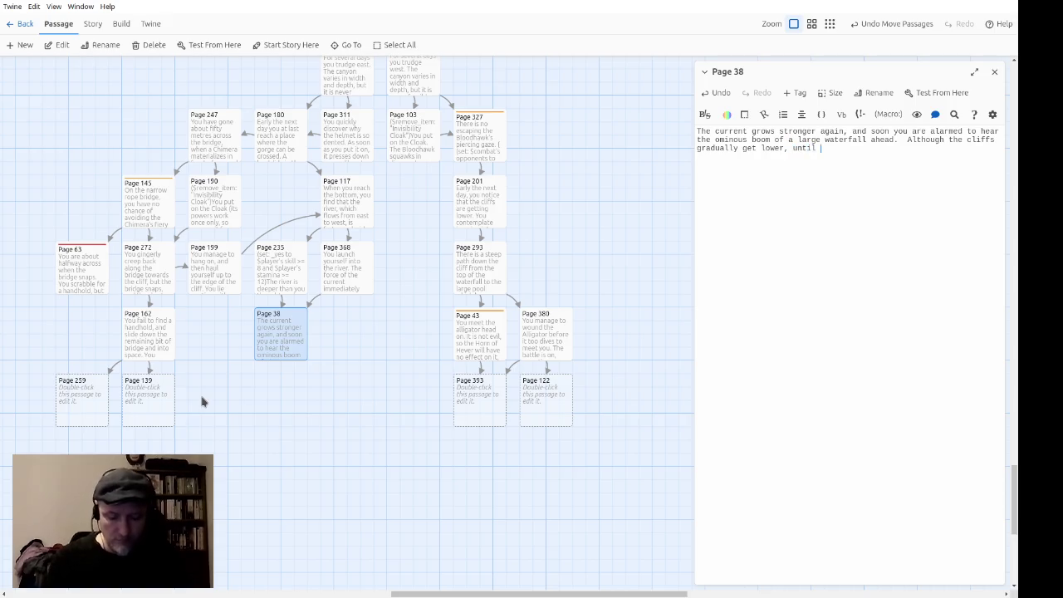
type("the river is bound")
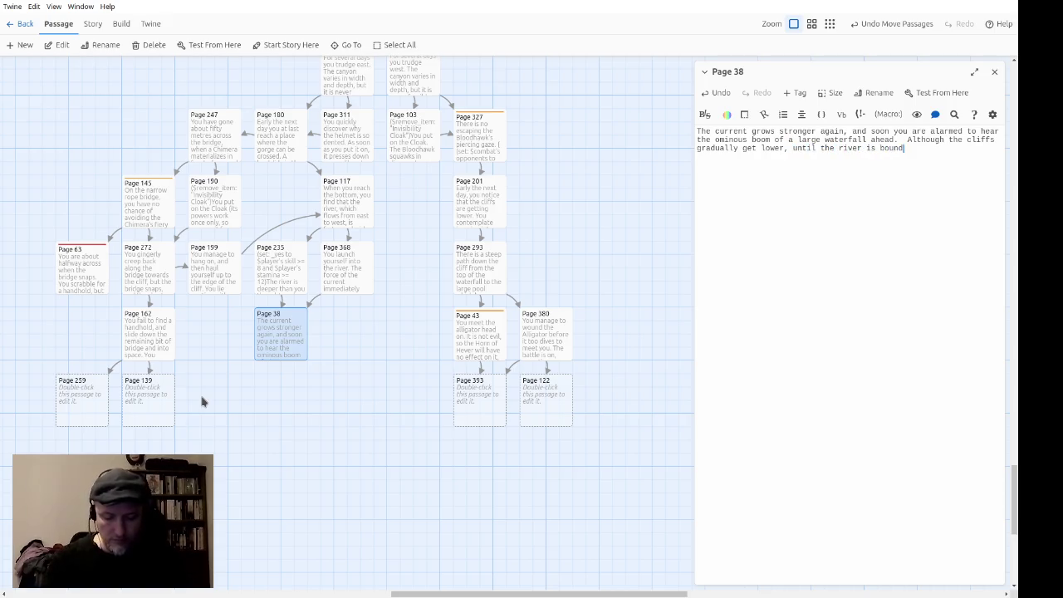
type("ed on both sides by or")
type("i")
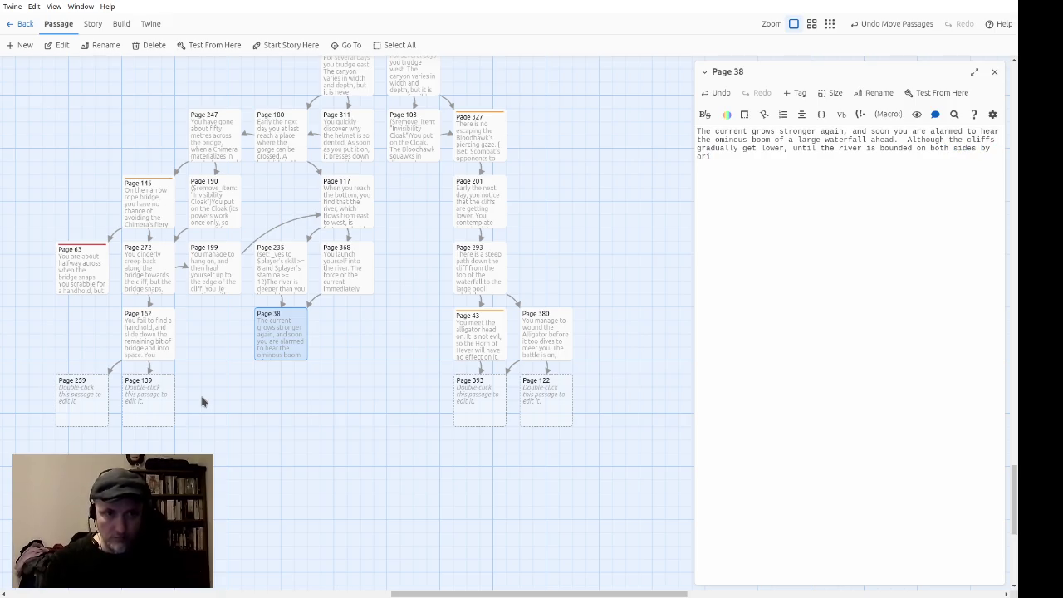
type("inary n")
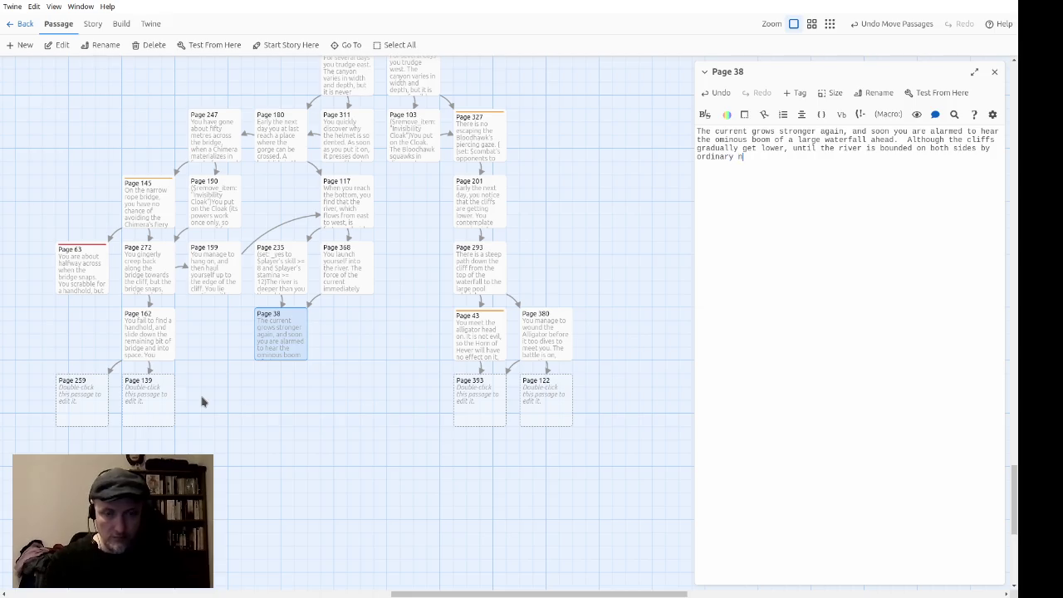
key("BackSpace")
type("banks,")
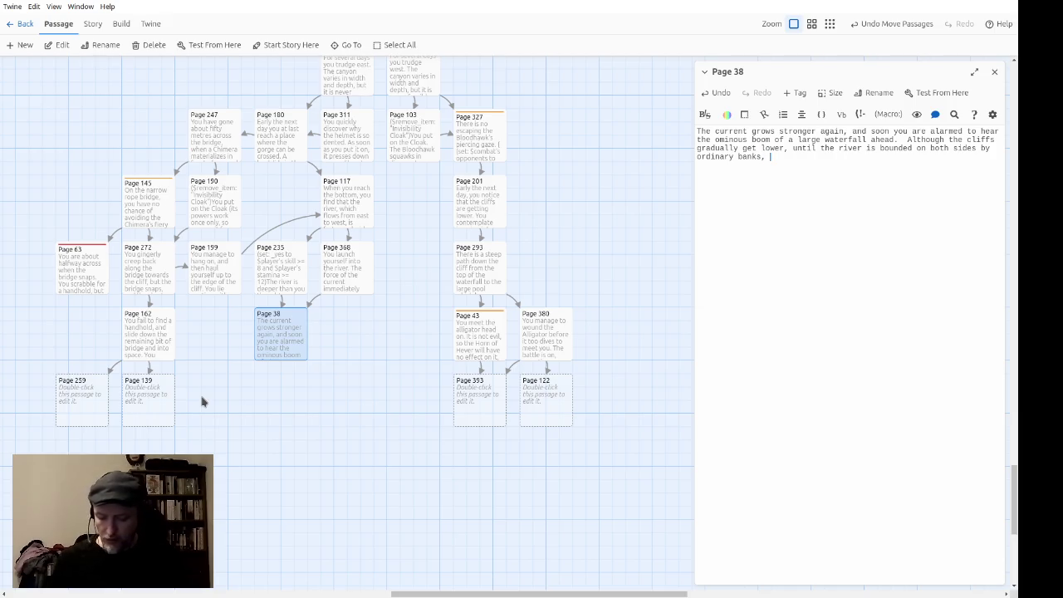
type("the current is now far too strong for you to steer your log over to the side.")
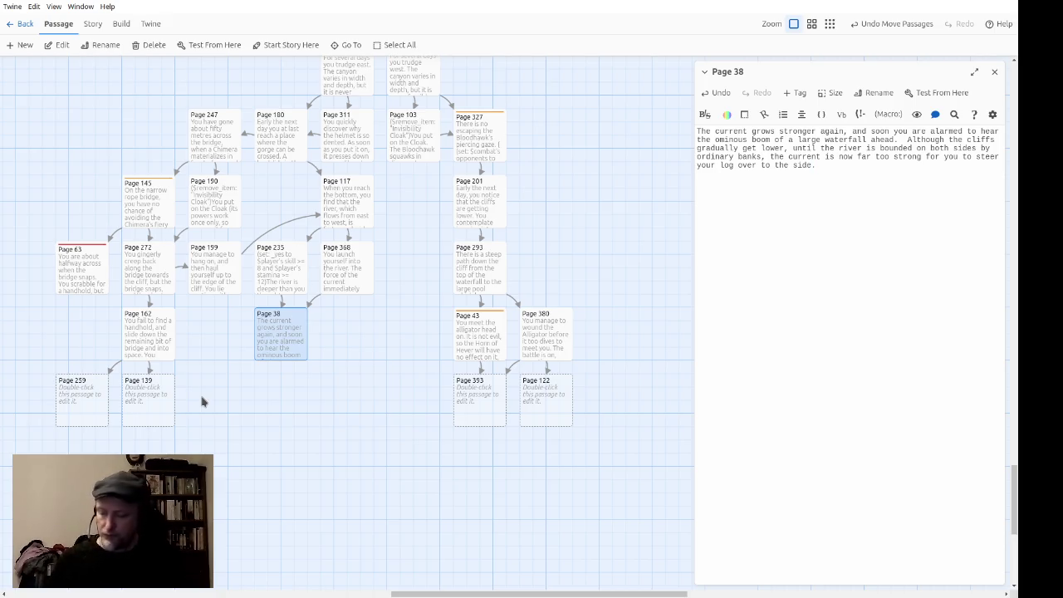
Step: Add Page 38's sentences on the waterfall's lip and rainbow-scintillating mist, with no time to admire them
type("Befopr")
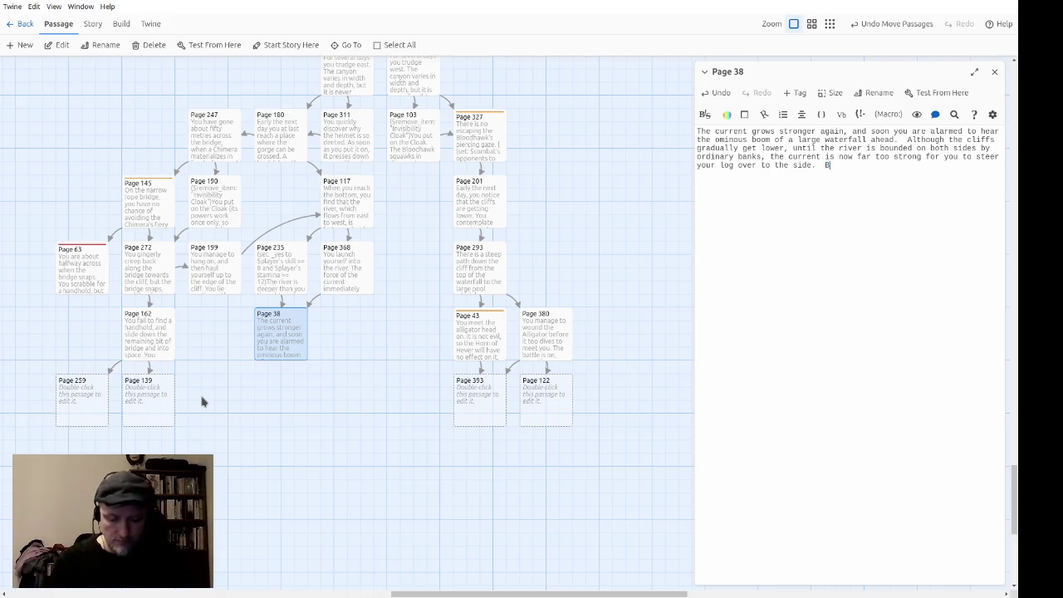
key("BackSpace")
key("BackSpace")
type("re ")
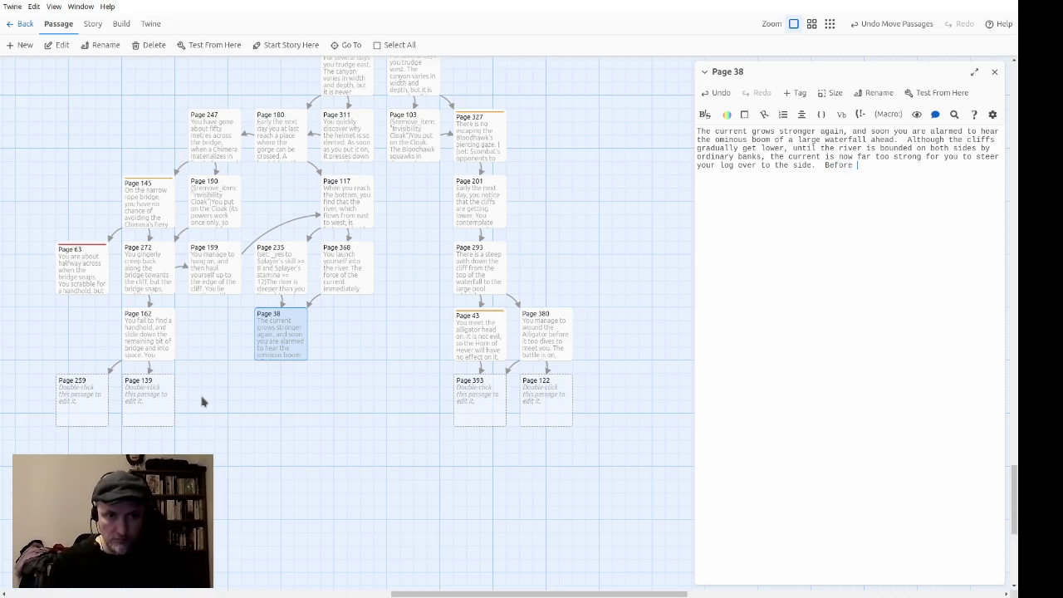
type("long you can see the lip o")
type("f the ")
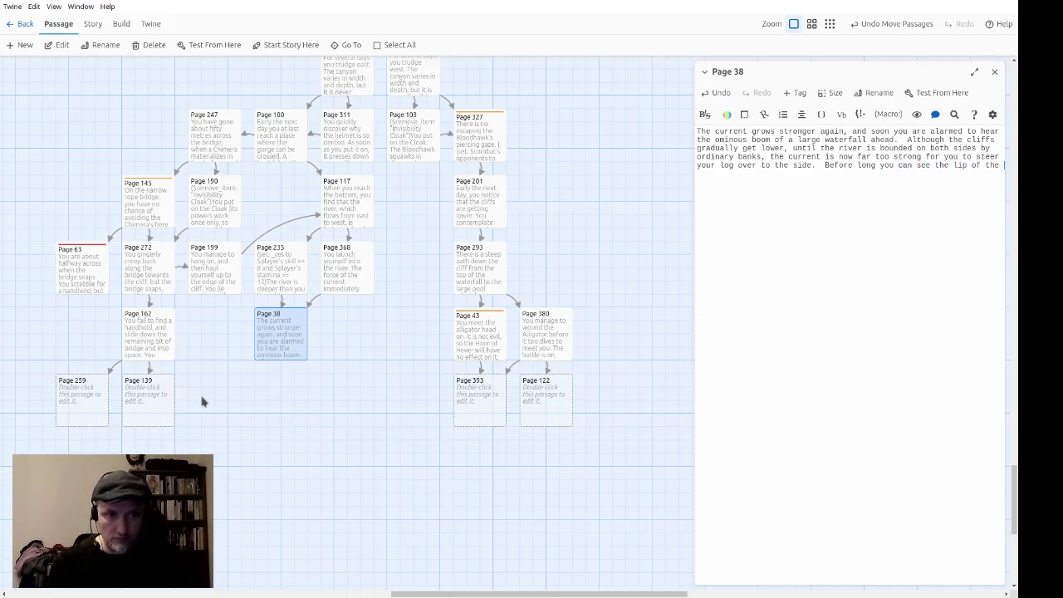
type("waterfall.")
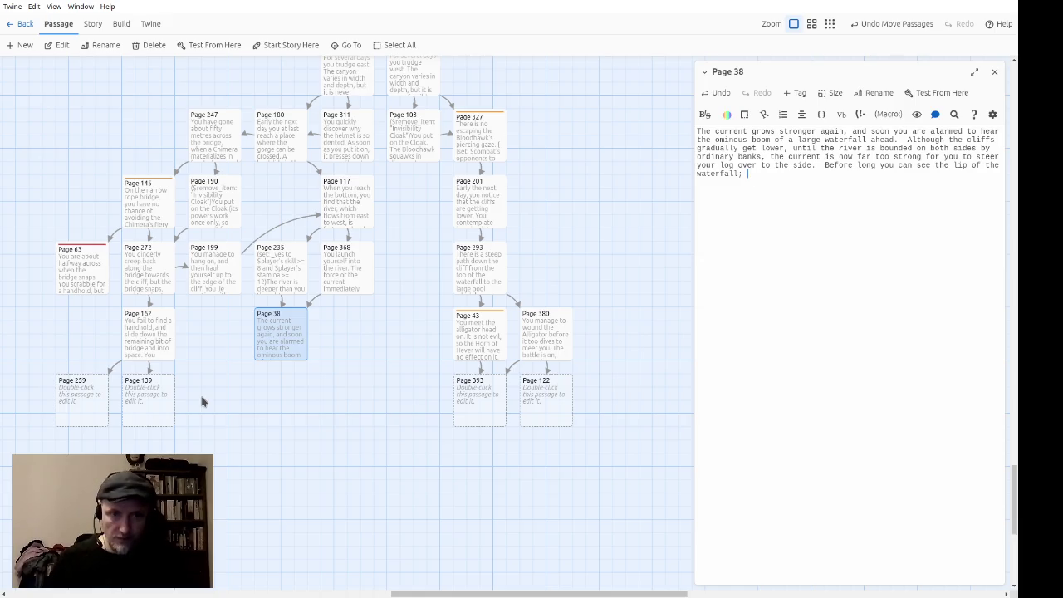
type("fine ")
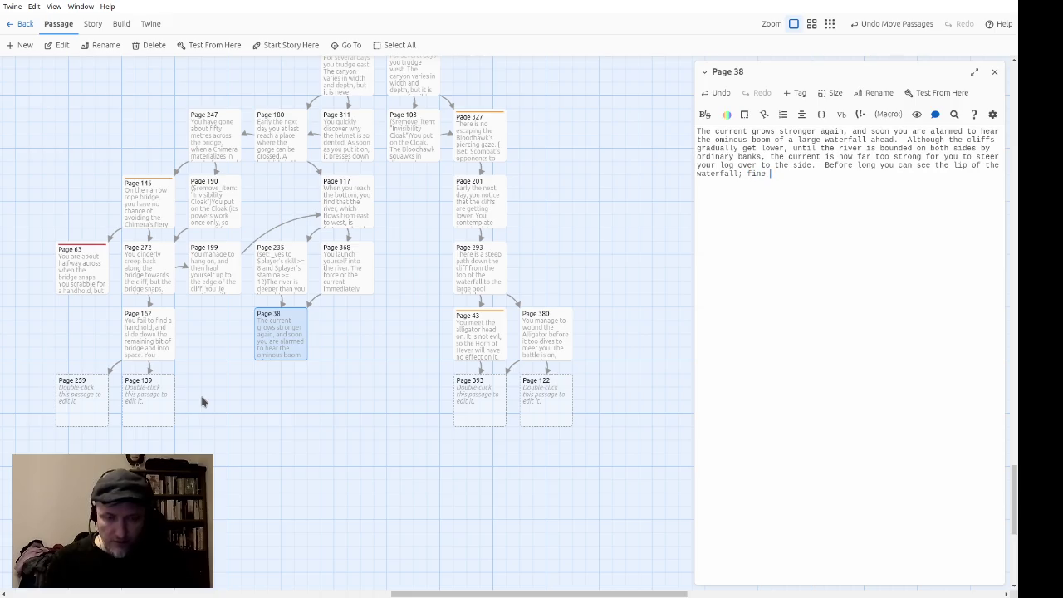
type("spray fo")
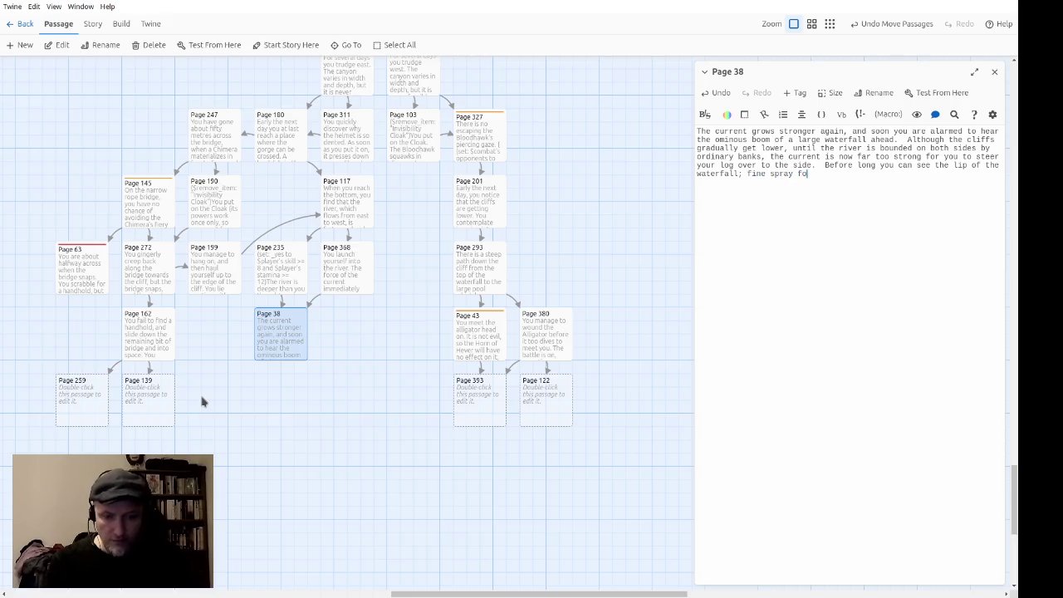
type("rms a mist")
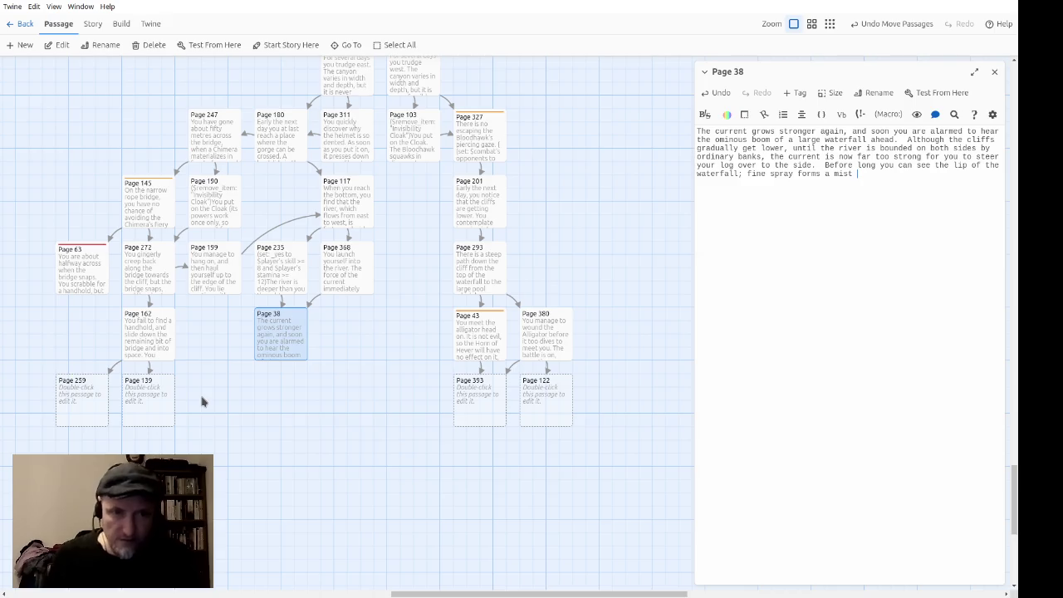
type("which see")
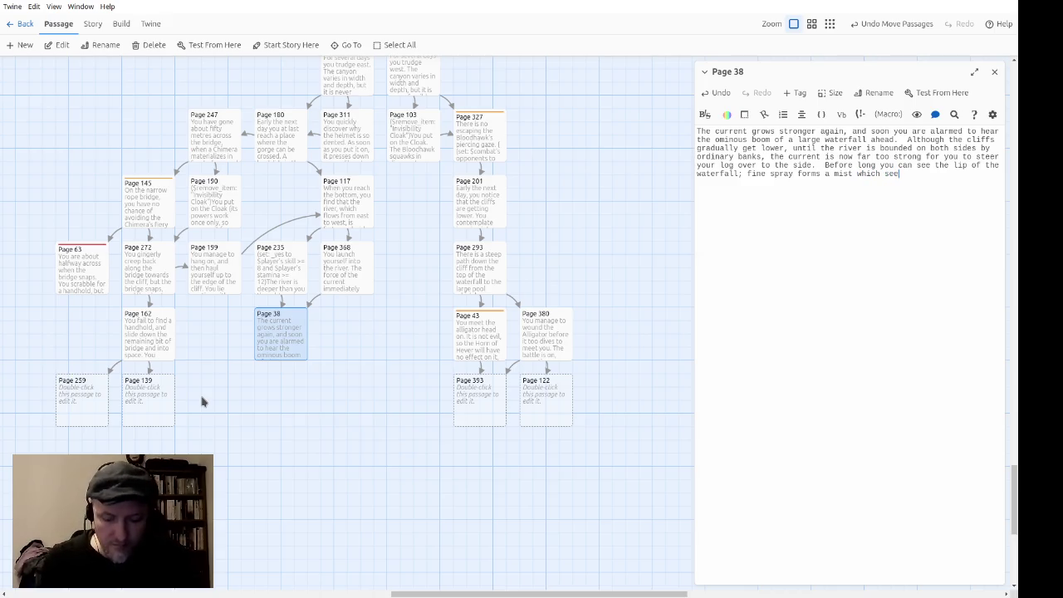
type("ms to hang ab")
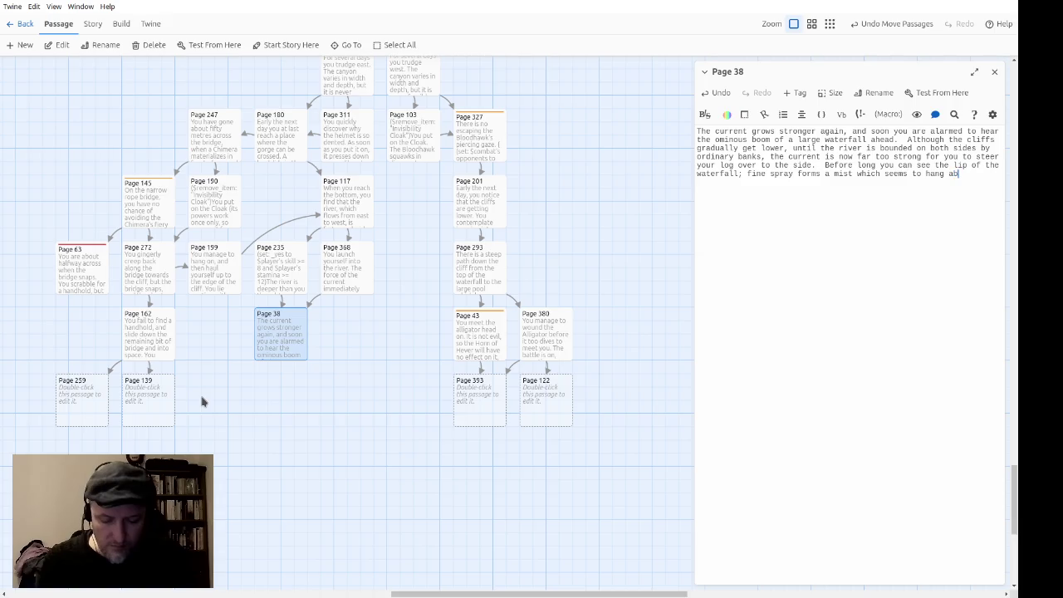
type("ove it, scintill")
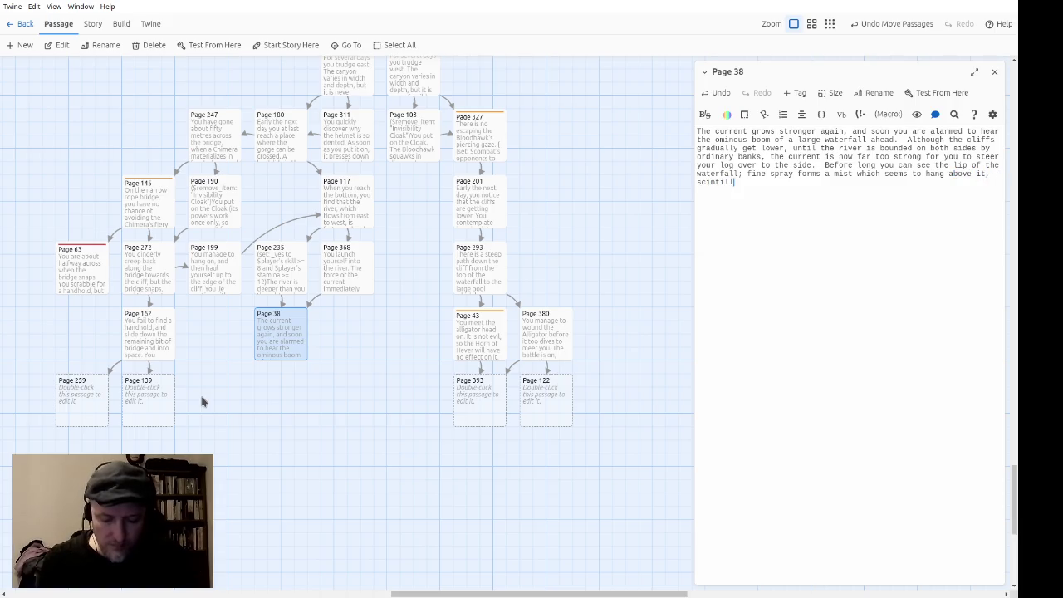
type("ating with rainbow")
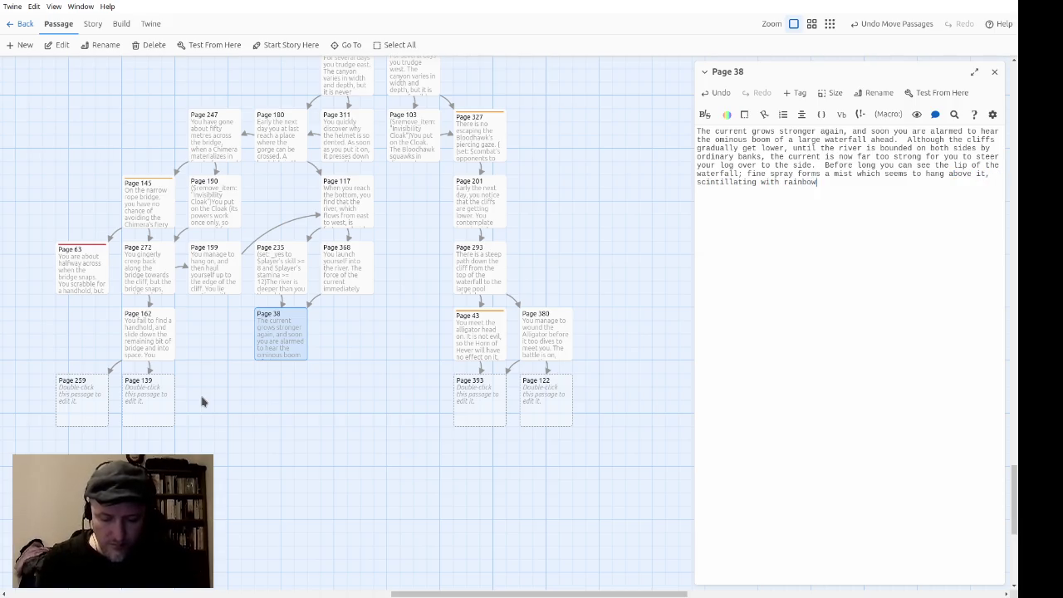
type(" colours.")
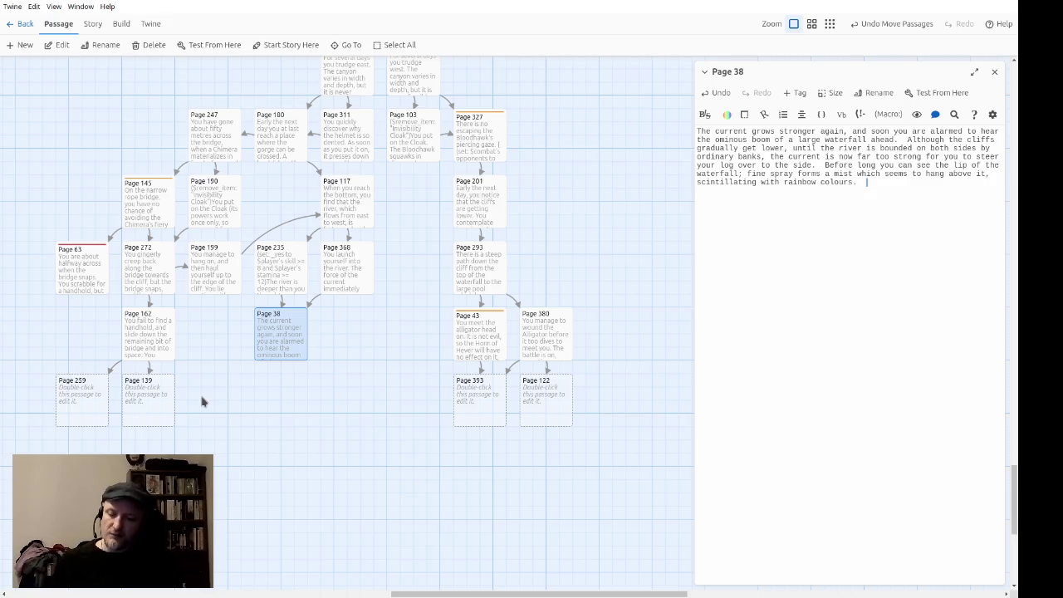
type("But you don't have time to appreciate the beauty of the scene; more practical features claim your attention")
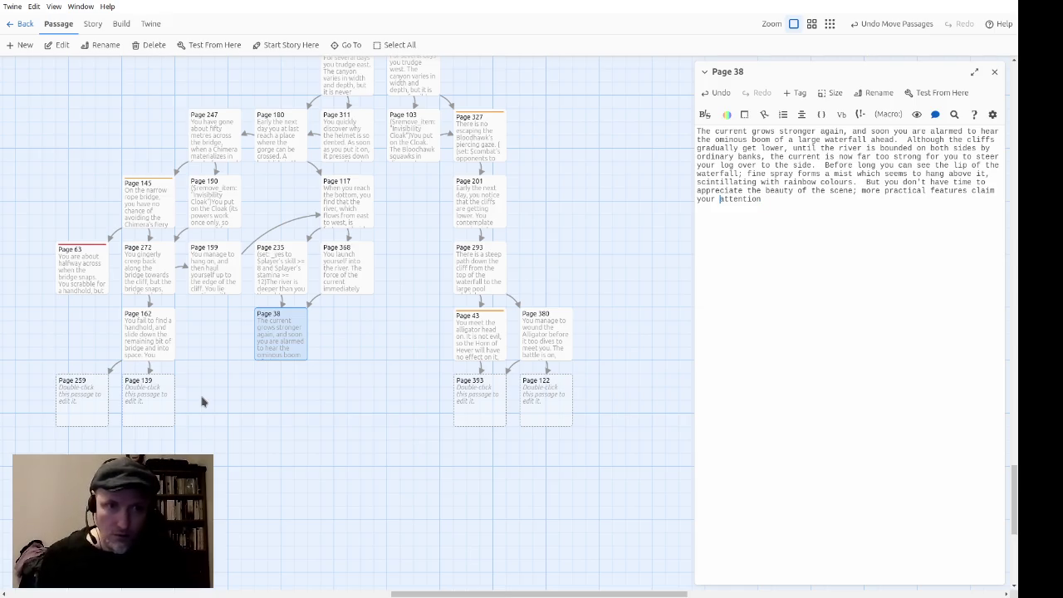
Step: Make the mark after 'scene' a colon, then add the sentences on rocks lining the lip and lassoing one
key("Delete")
type(":")
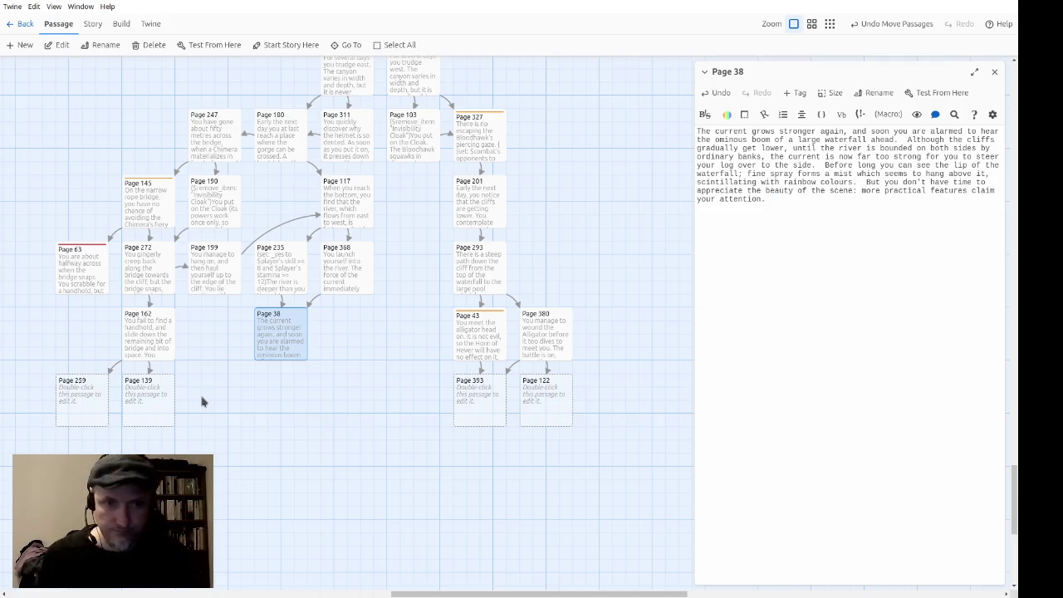
type("The lip of t")
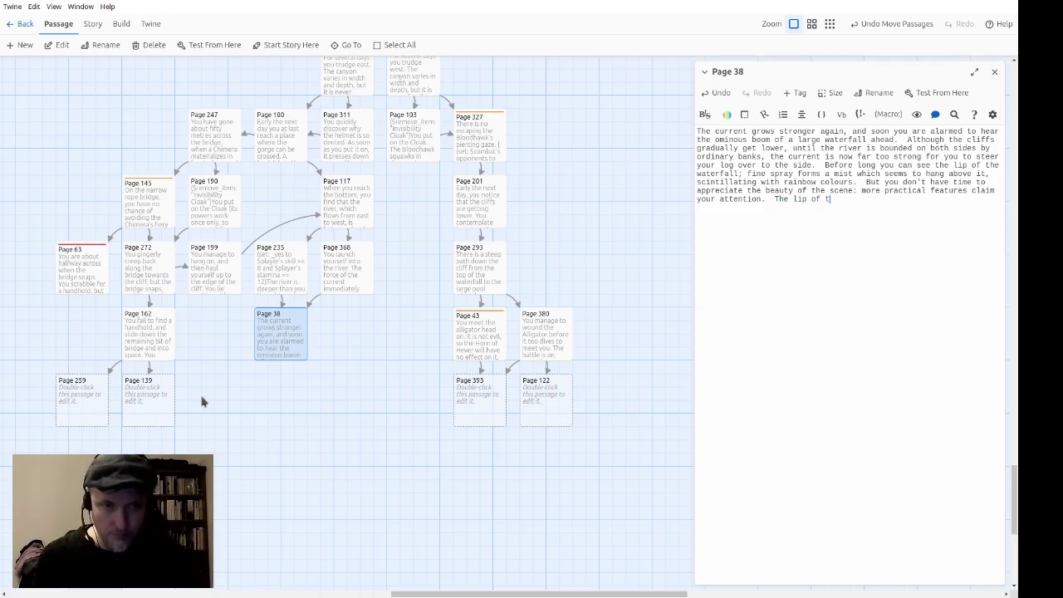
type("he waterfl")
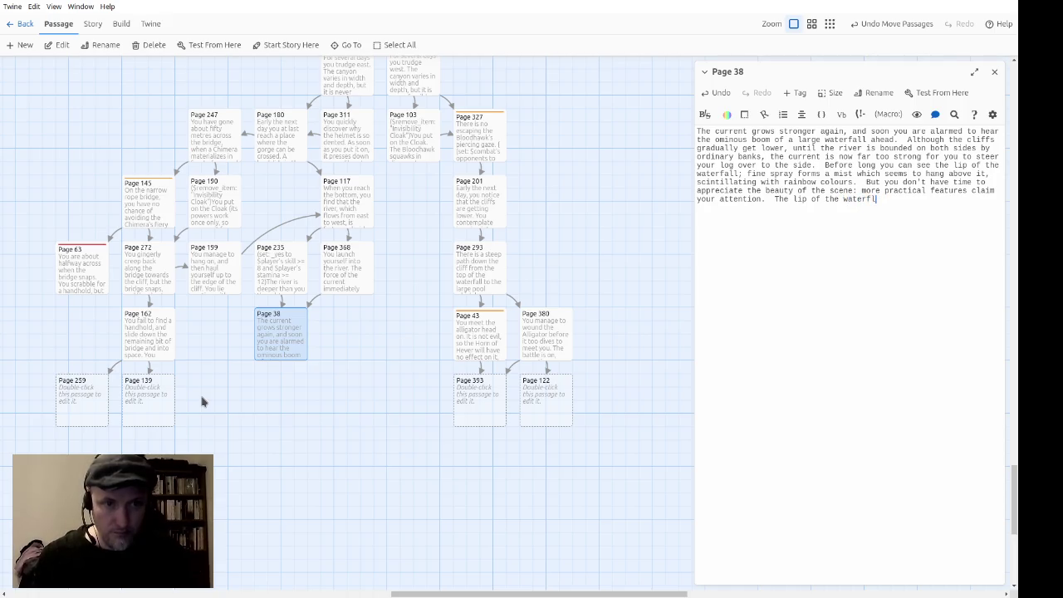
key("BackSpace")
type("all is partia")
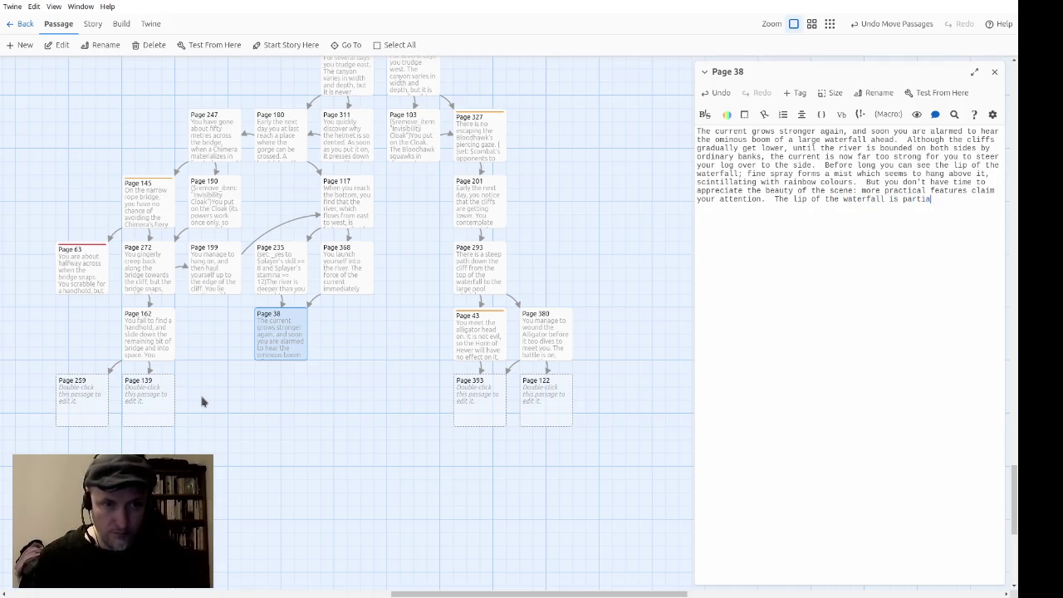
type("lly lined wit")
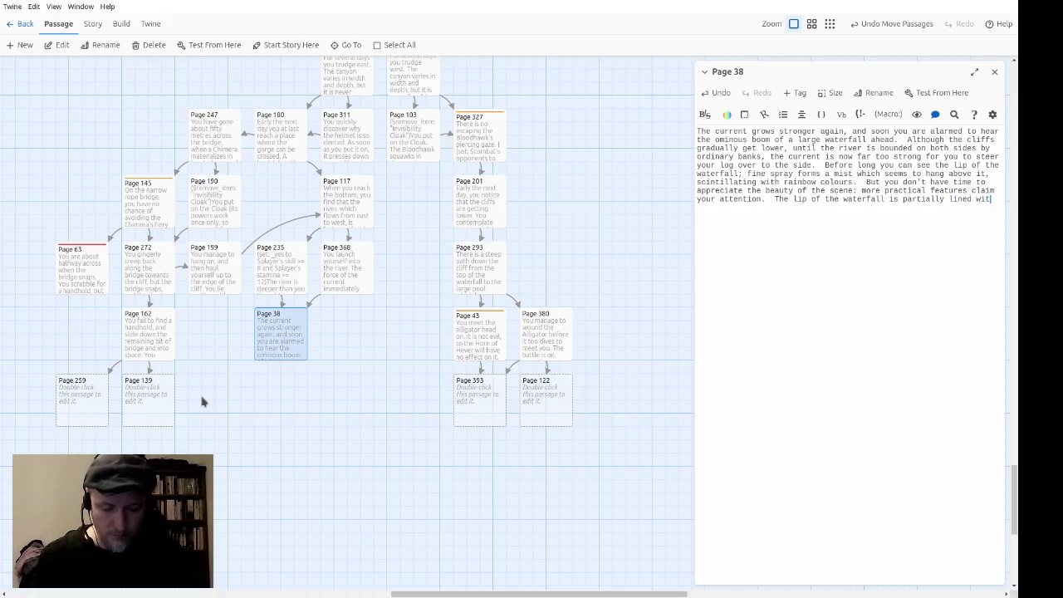
type("h rocks, which ")
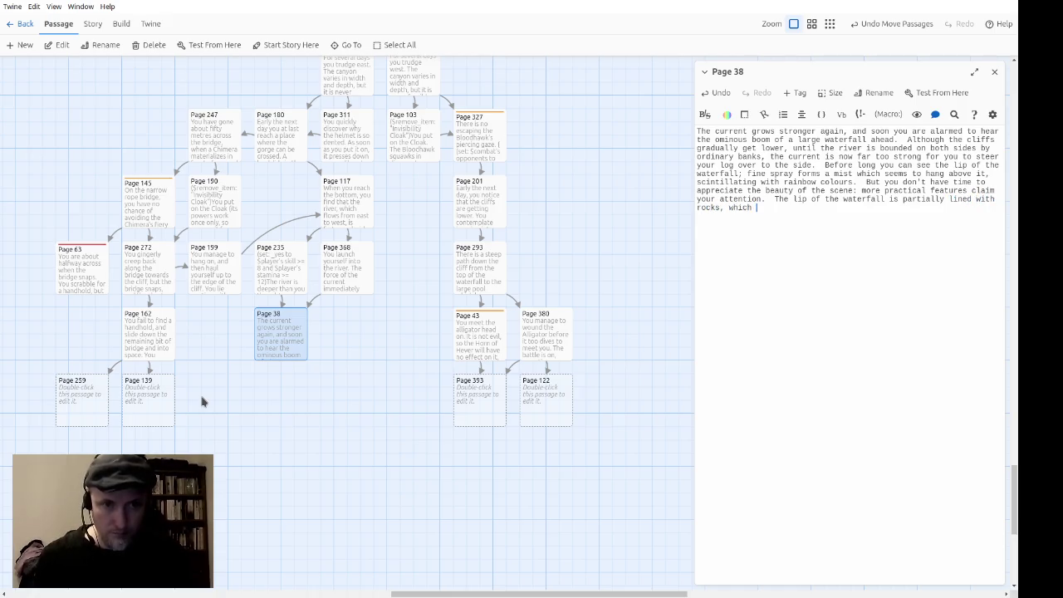
type("jut ou")
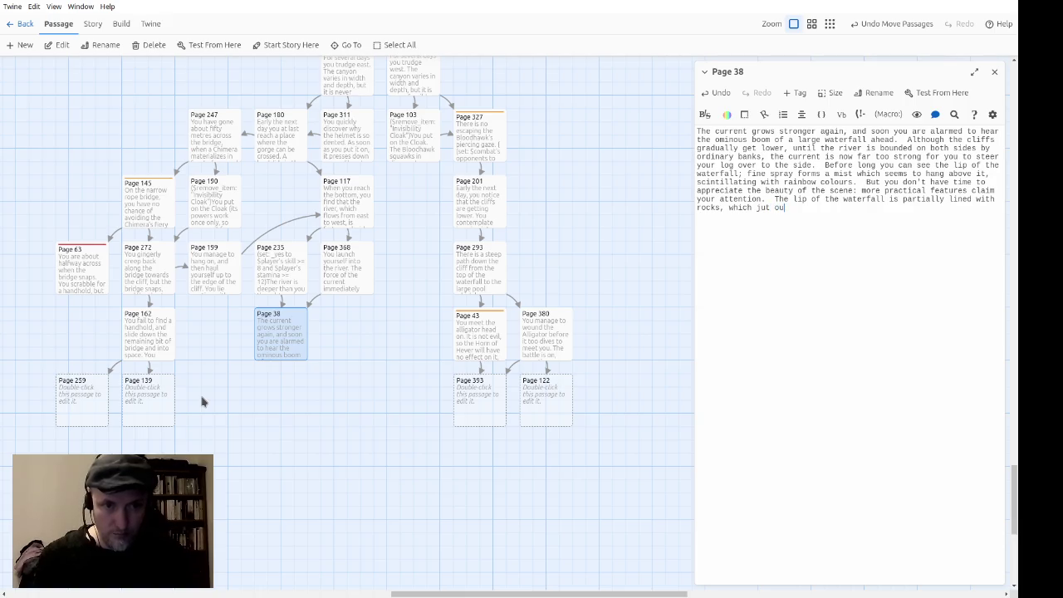
type("t of the water at")
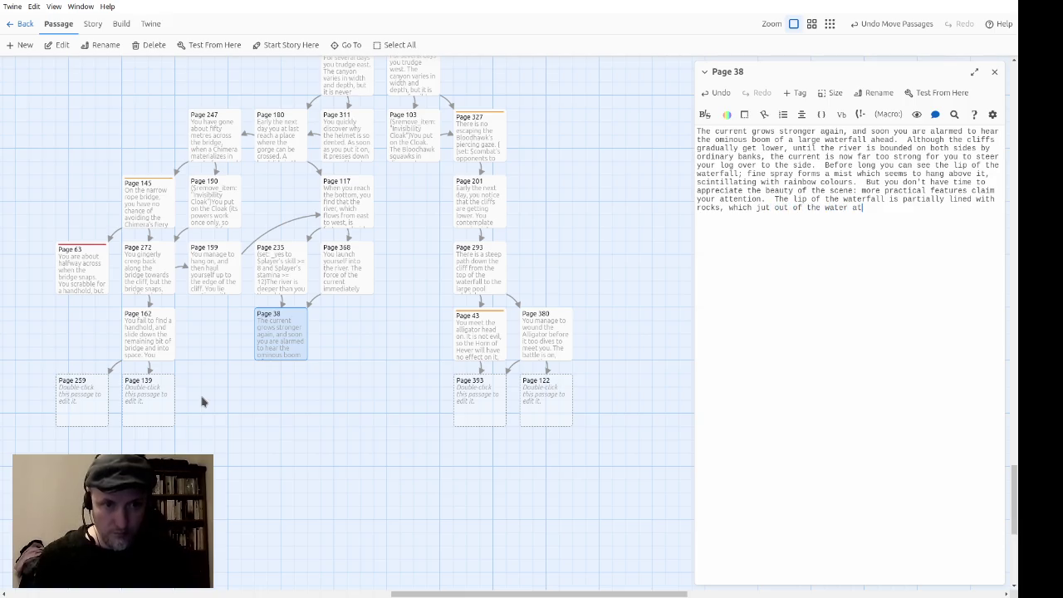
type(" intervals.")
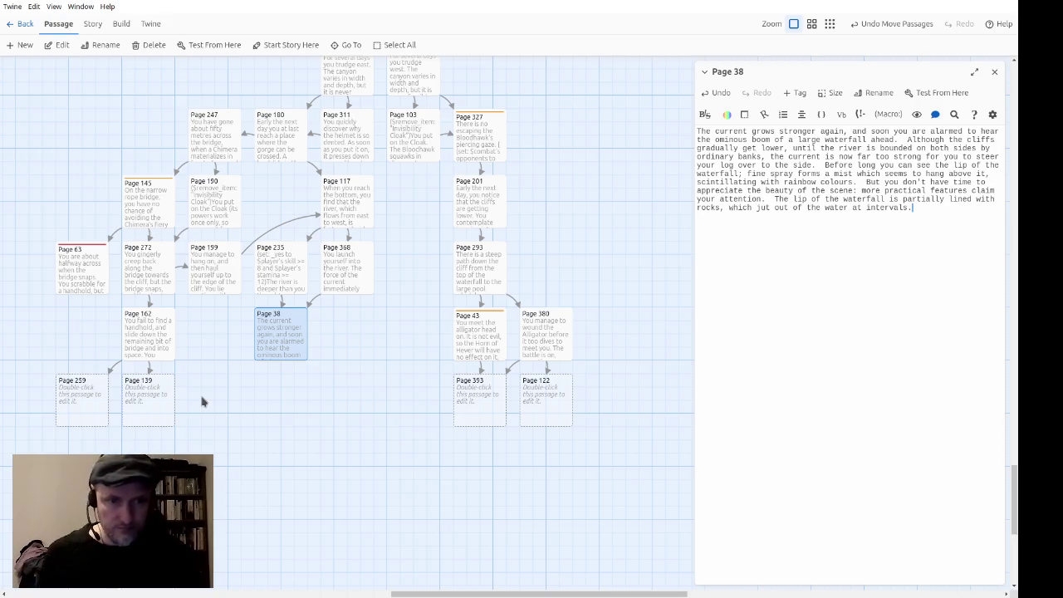
type("If you hav")
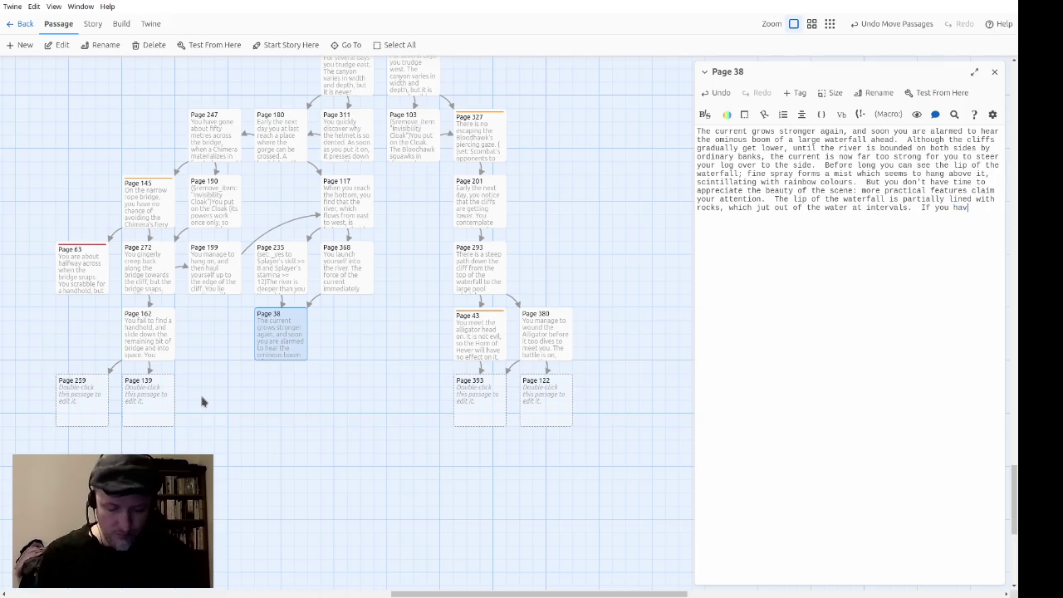
type("e a rope you co")
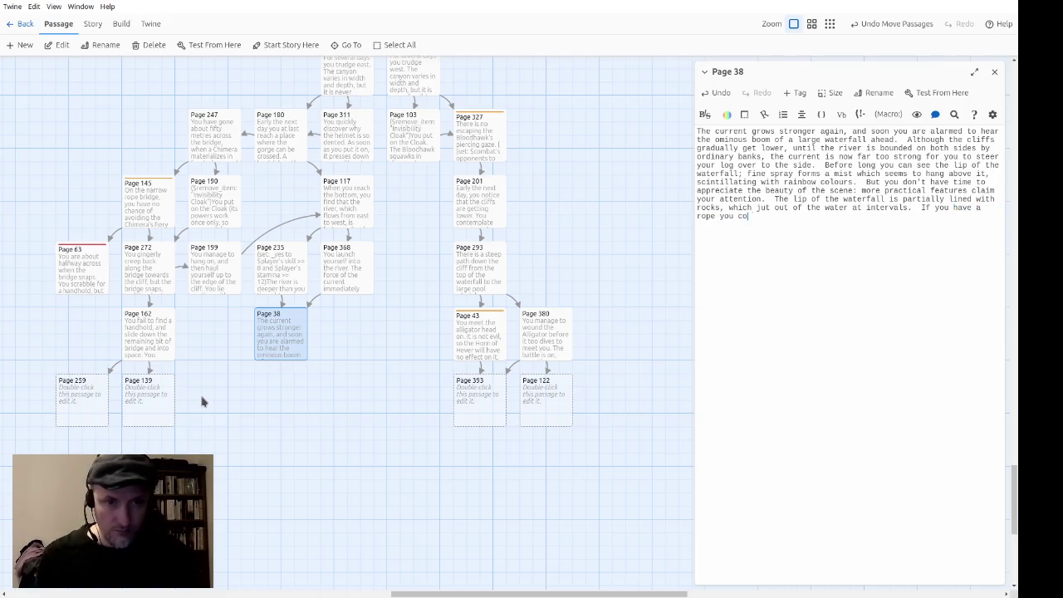
type("uld try to la")
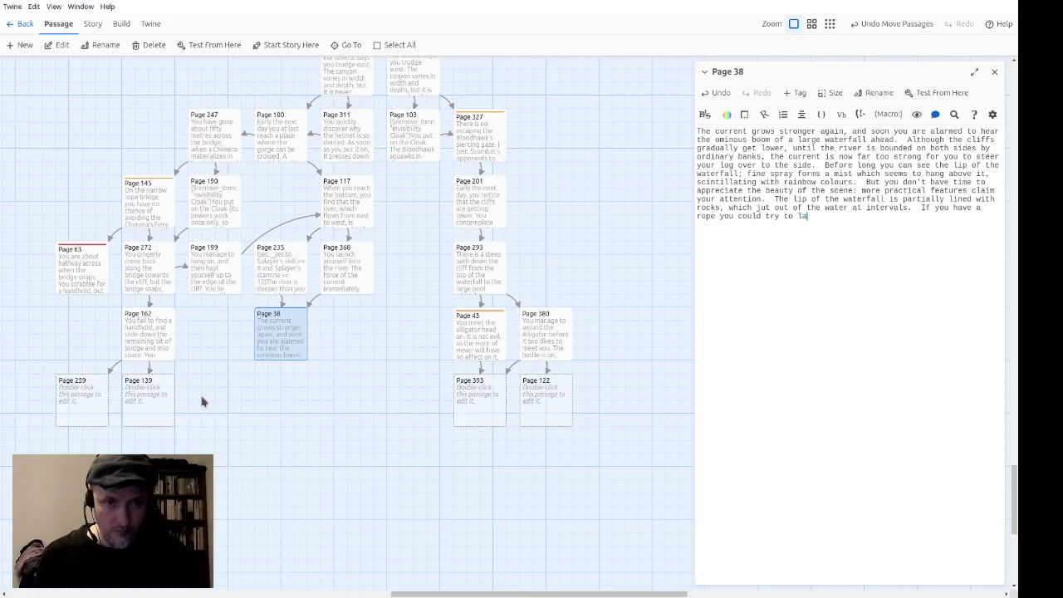
type("sso one of the ")
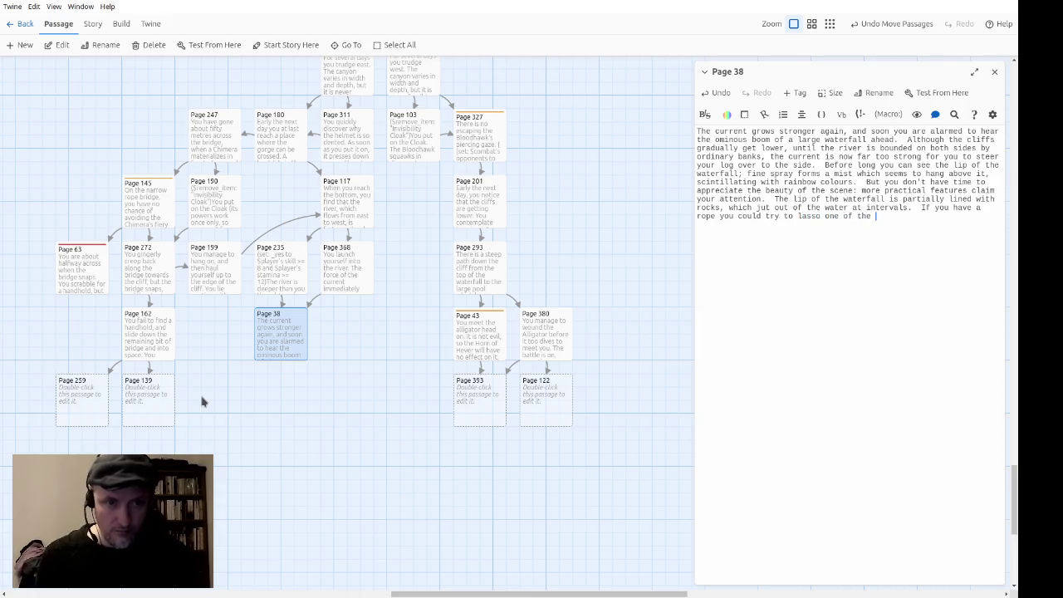
type("rocks")
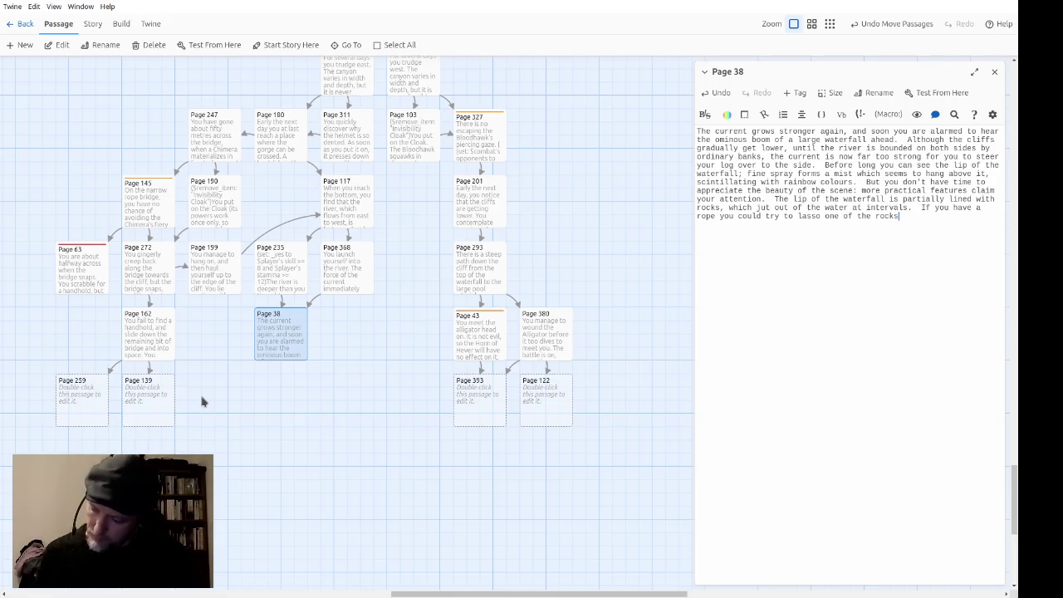
type(".")
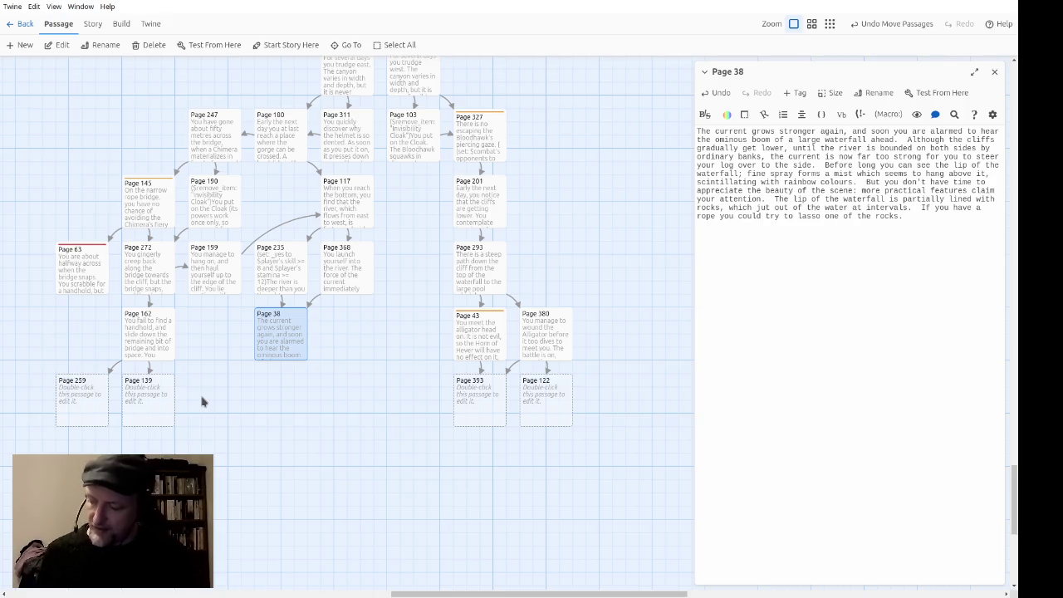
Step: Add the turn-the-log-to-wedge-it alternative and wrap the choices in link syntax targeting Page 217
type("  A")
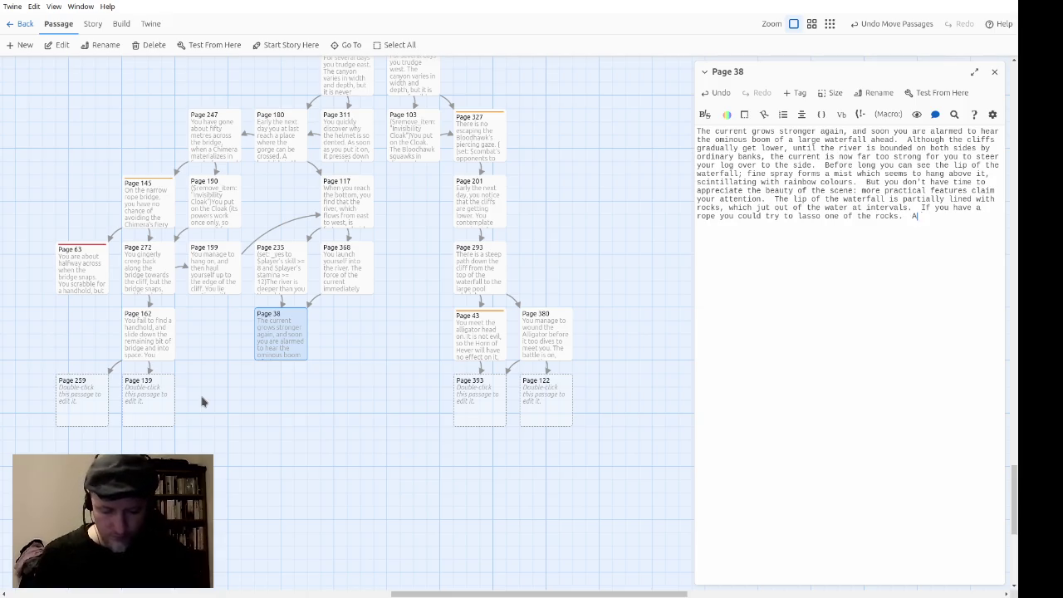
type("lternatively, yo")
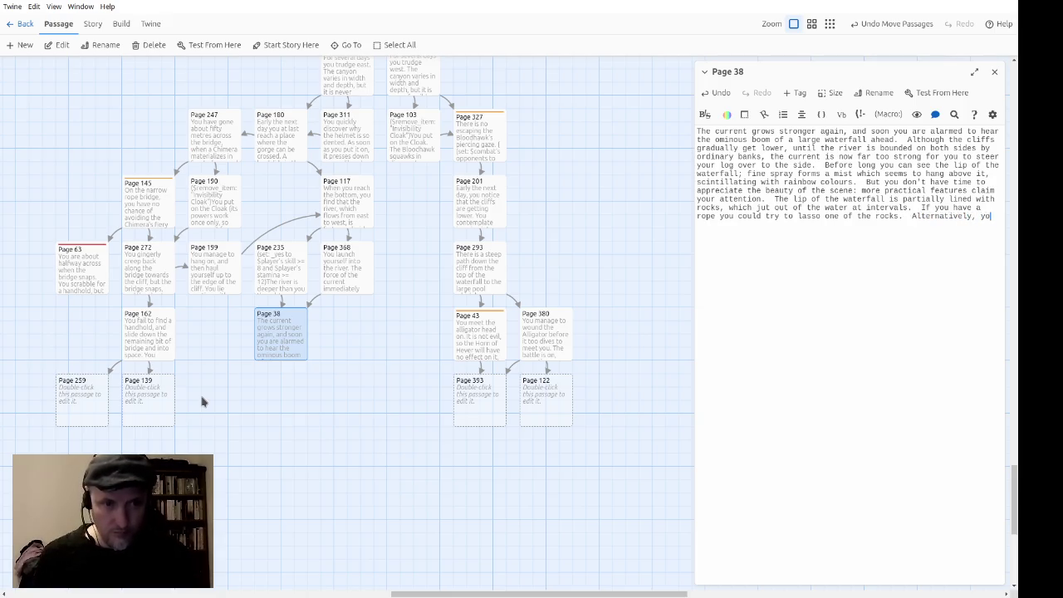
type("u could try to ")
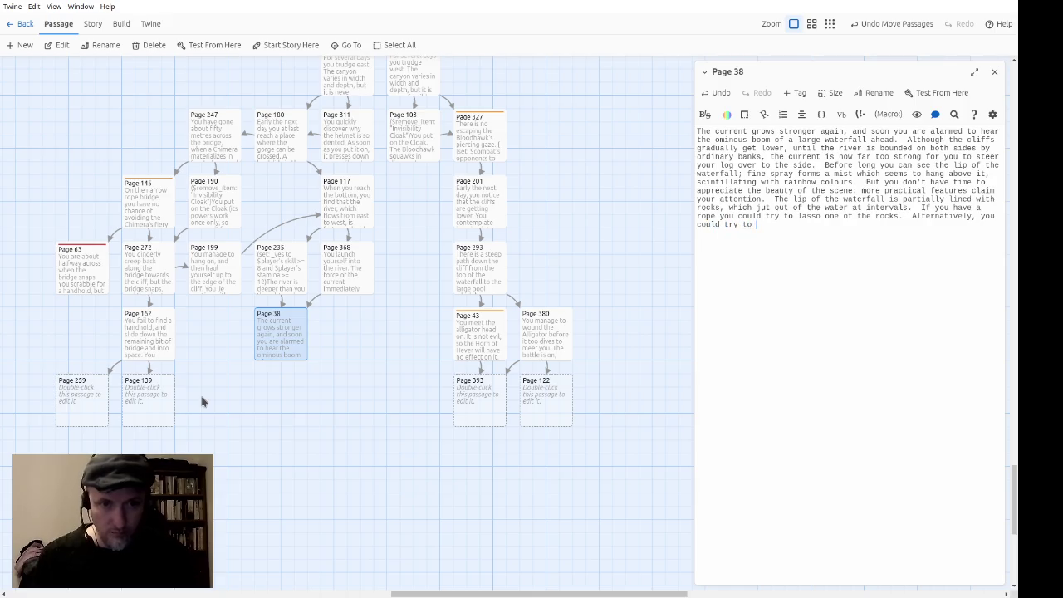
type("turn the log s")
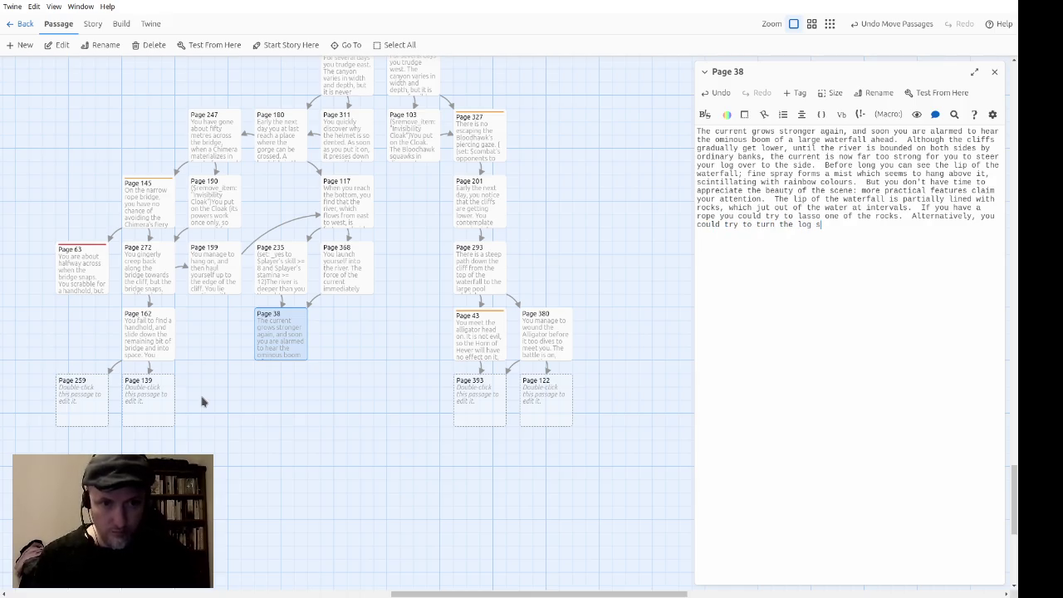
type("o that it wo")
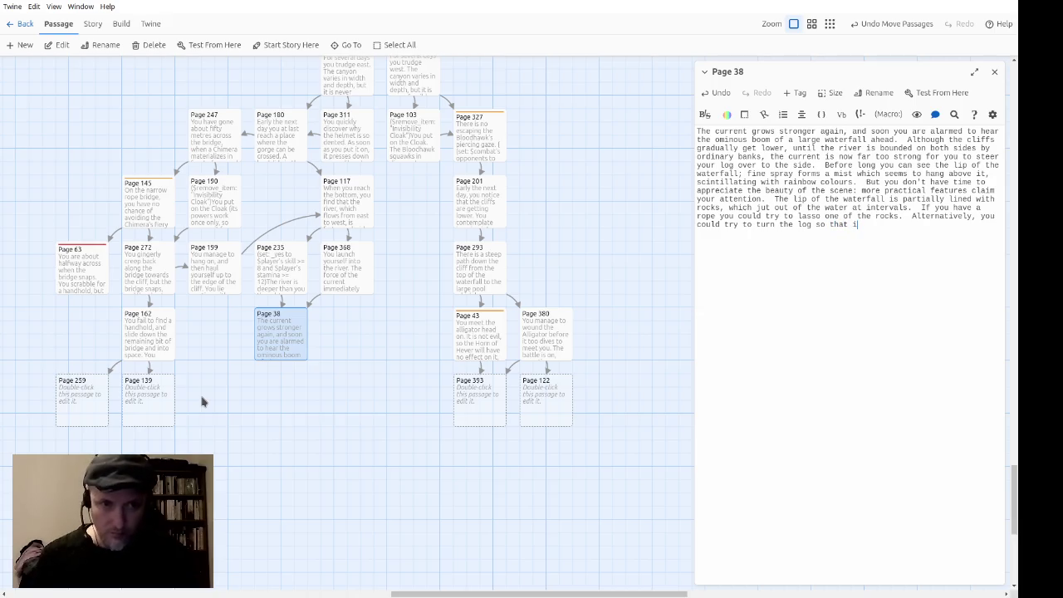
key("BackSpace")
type("edge")
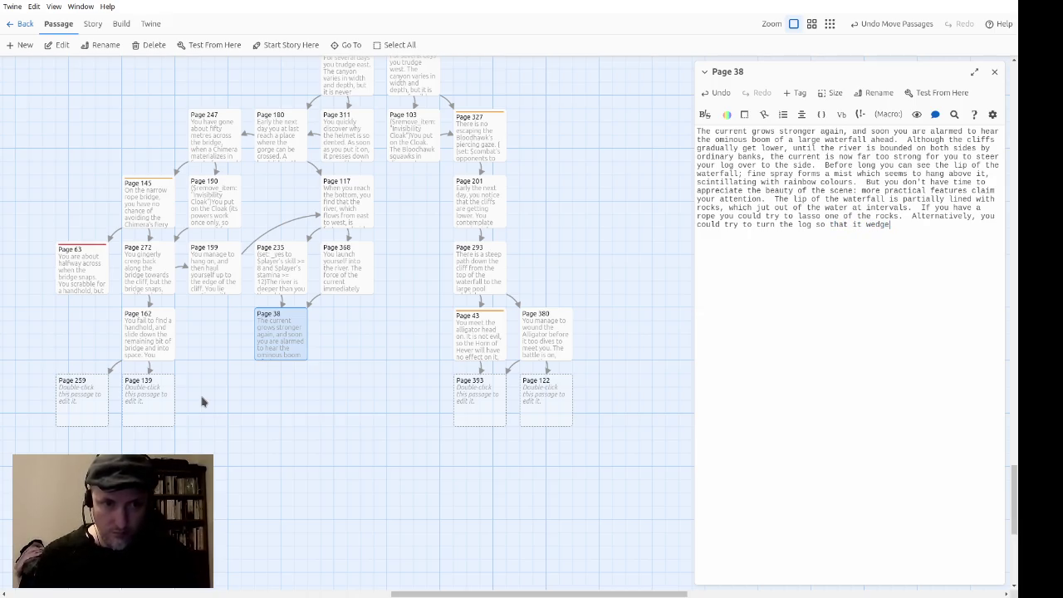
type("s against two of ")
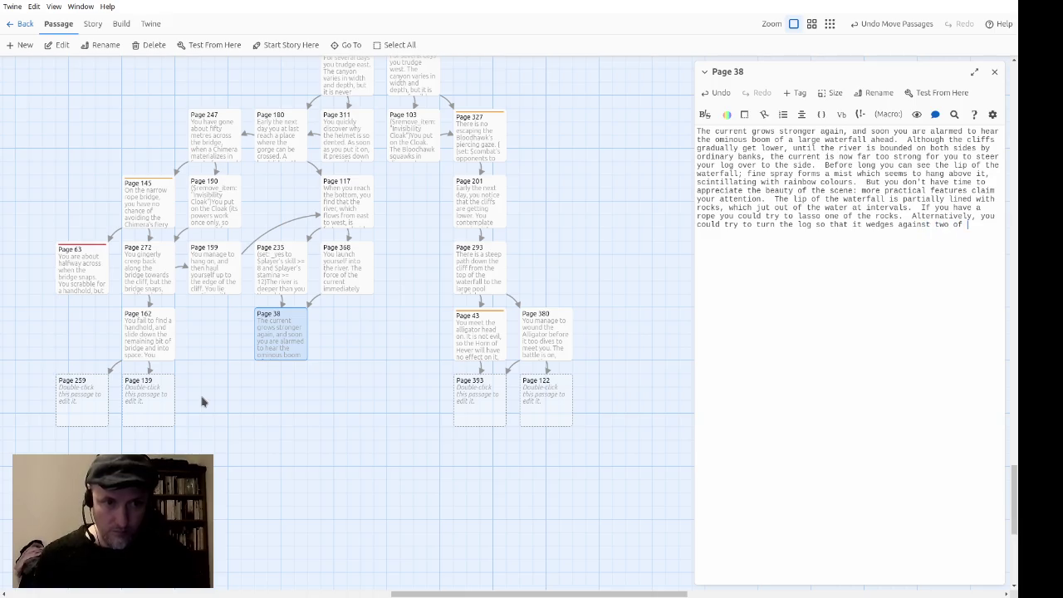
type("the rocks.")
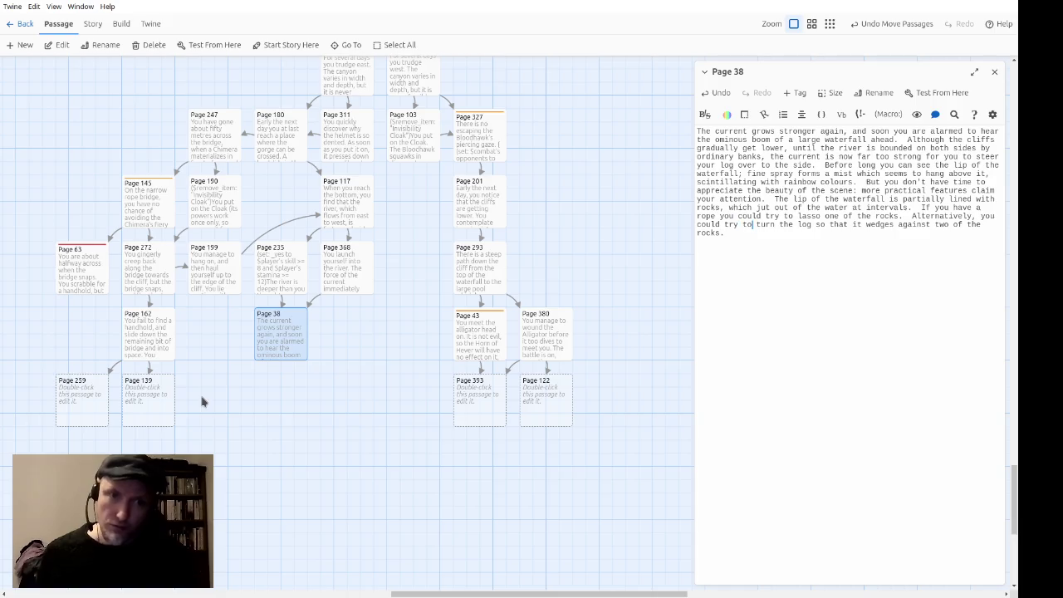
type("[[")
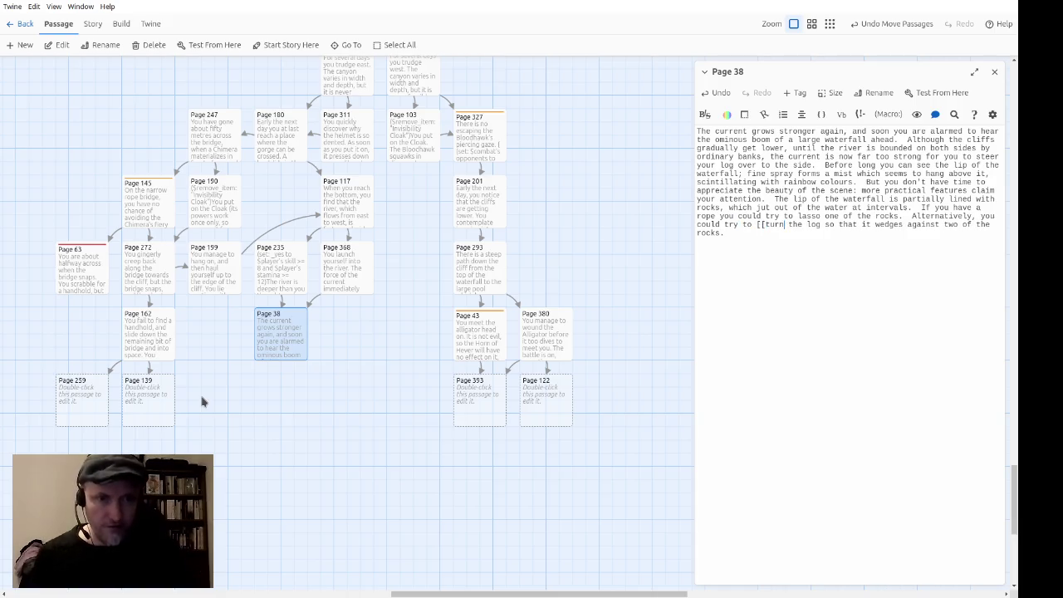
type("->Page 217]]")
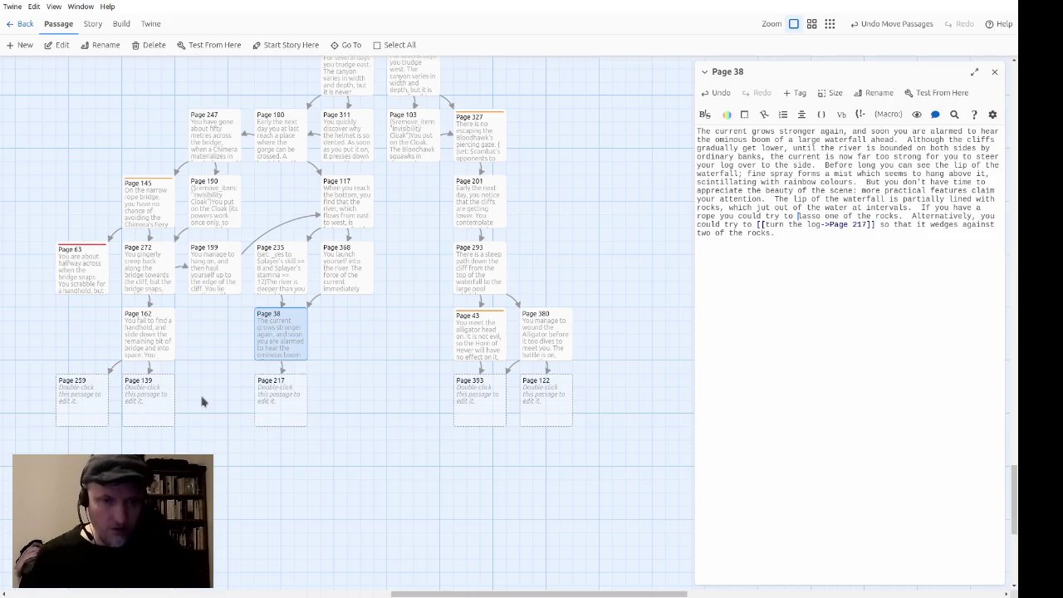
type("[[")
type("->Page")
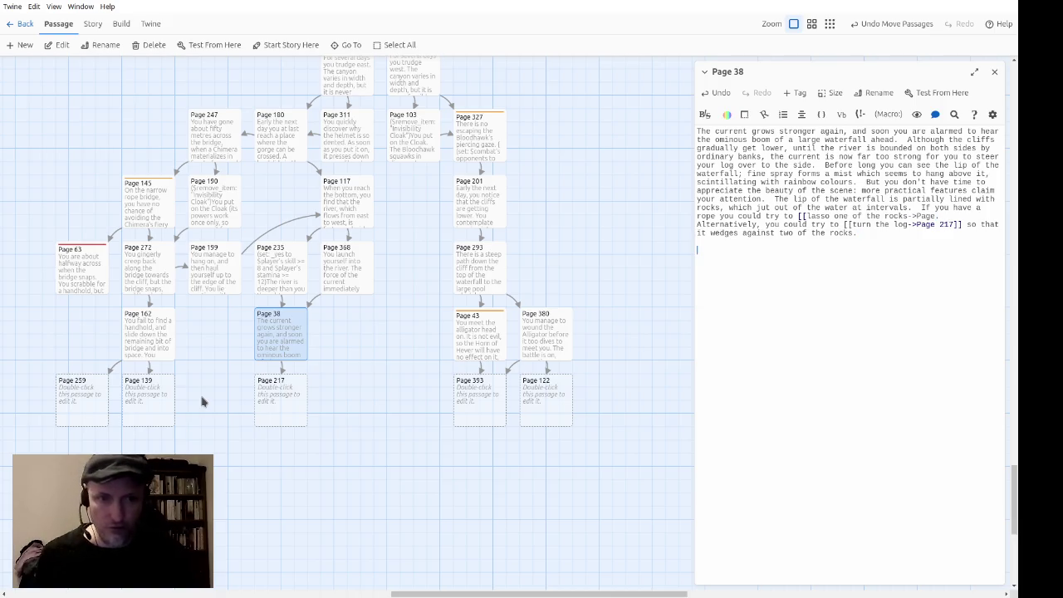
Step: Add 302 below the passage text and strip the unfinished page target from the lasso link
type("302")
key("Up")
key("Up")
key("Up")
key("Right")
key("End")
key("BackSpace")
key("BackSpace")
key("BackSpace")
type("]]")
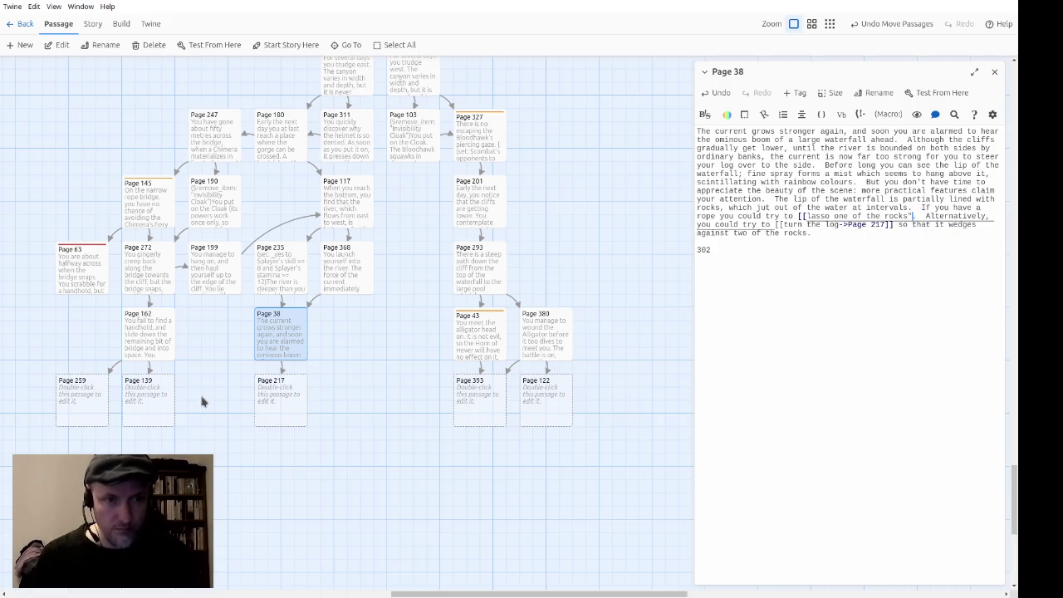
Step: Turn the lasso link into a (link-reveal: "lasso one of the rocks") macro showing the ?rope hook
key("BackSpace")
key("BackSpace")
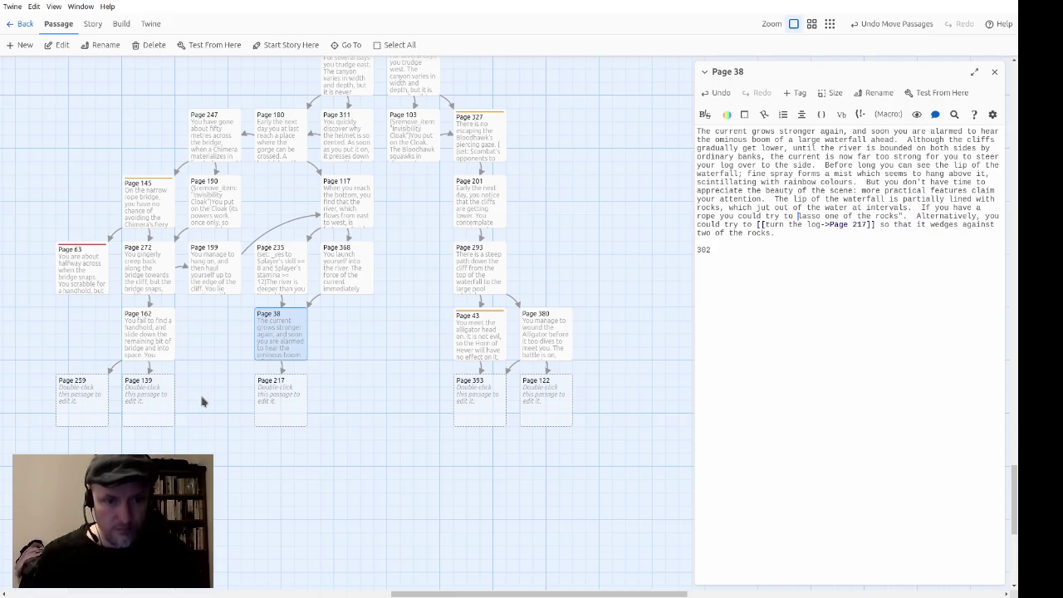
type("(link-reveal:")
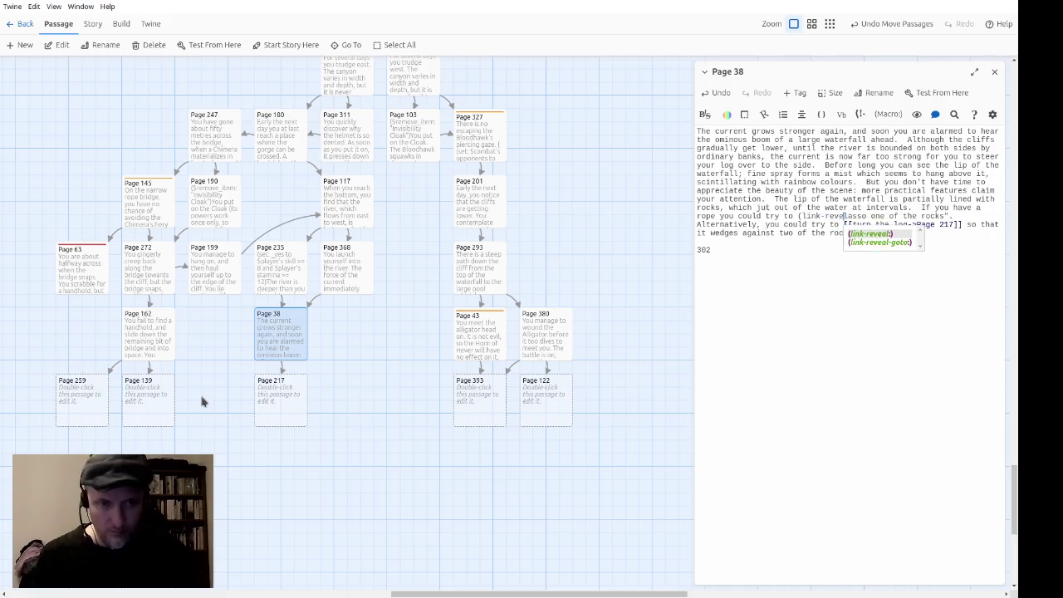
type(":")
key("ctrl+Right")
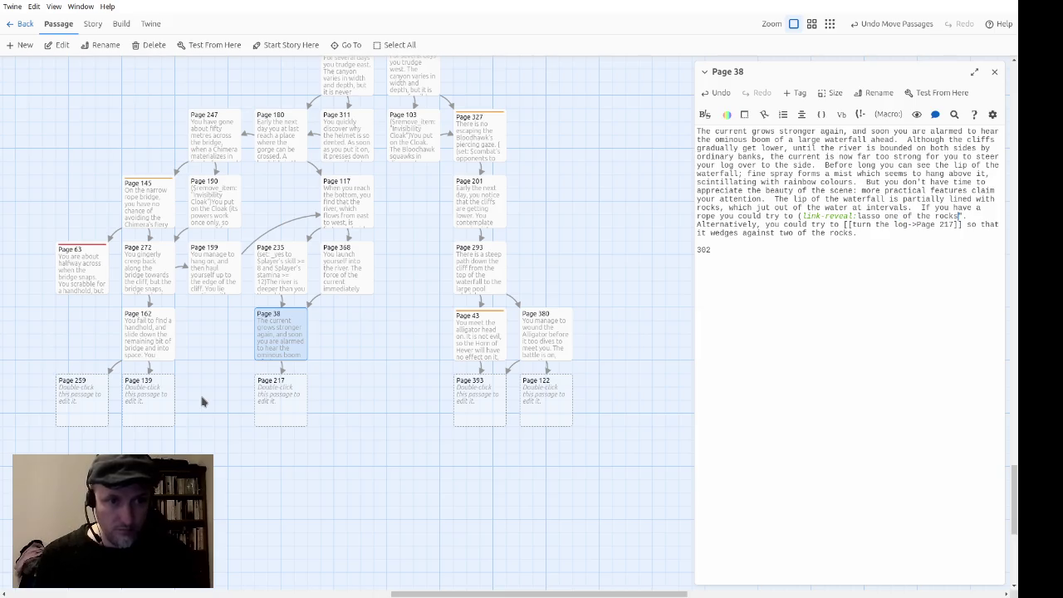
type(")")
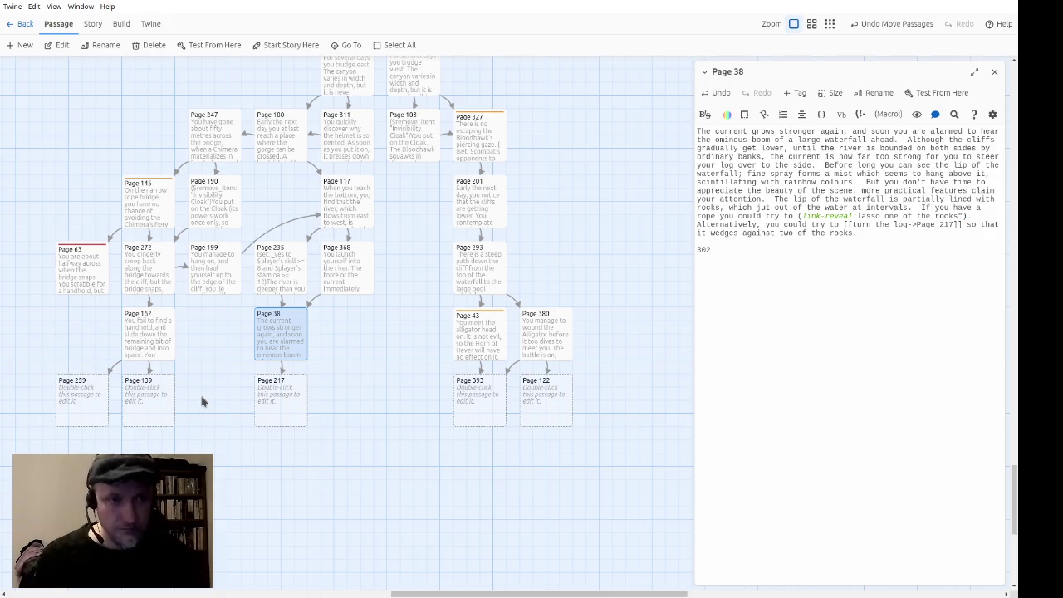
type("[")
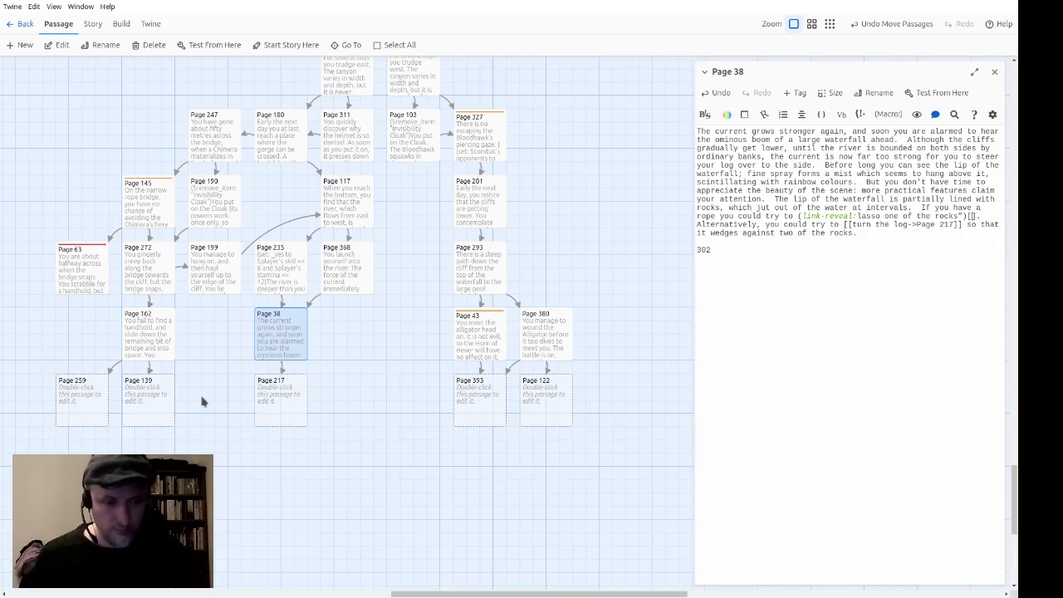
type("[(")
type("show:?ro")
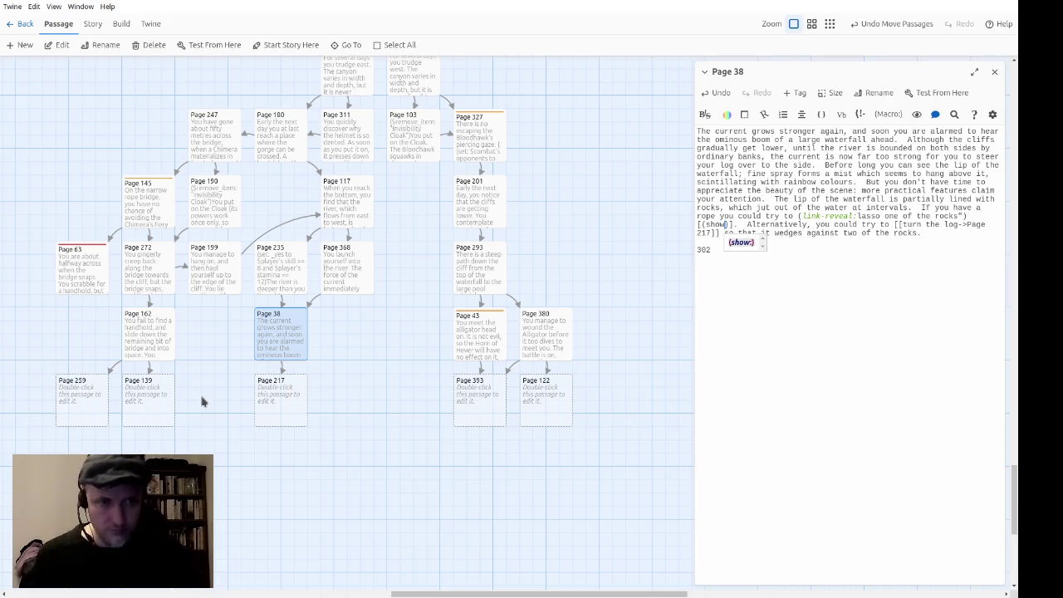
type("pe")
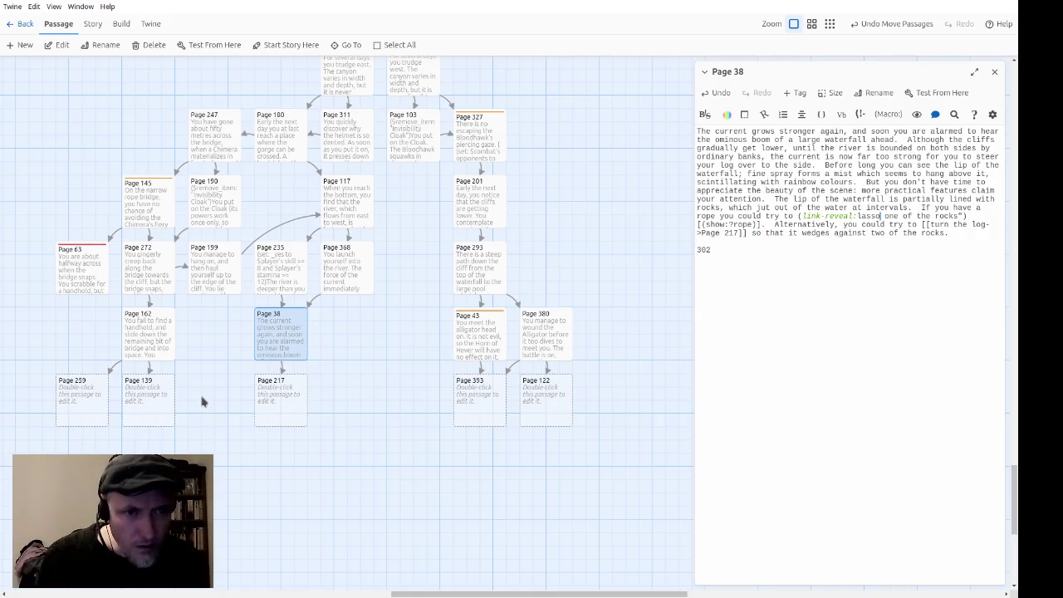
type("\"")
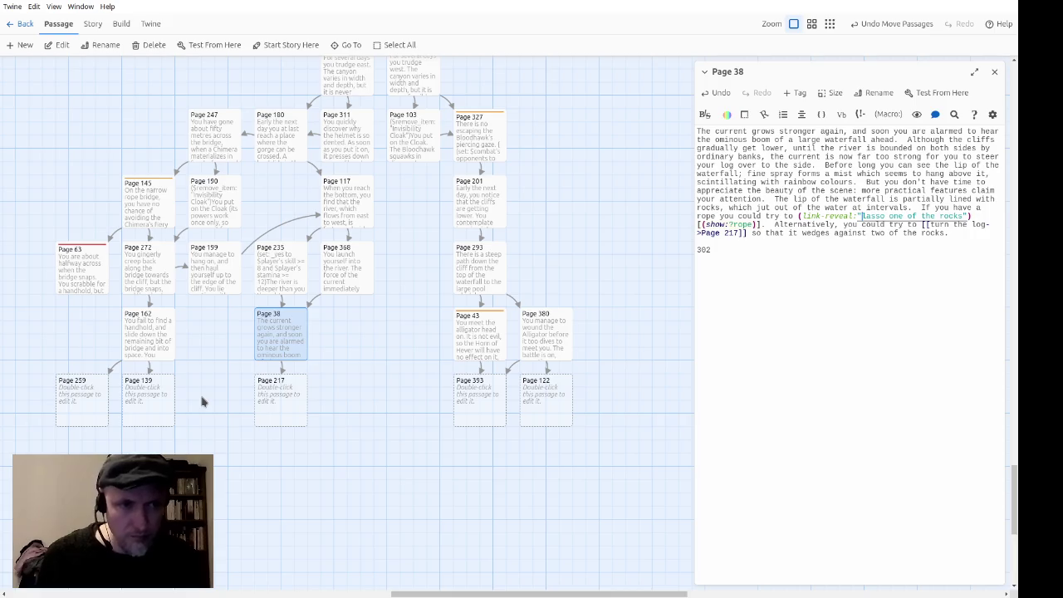
key("Down")
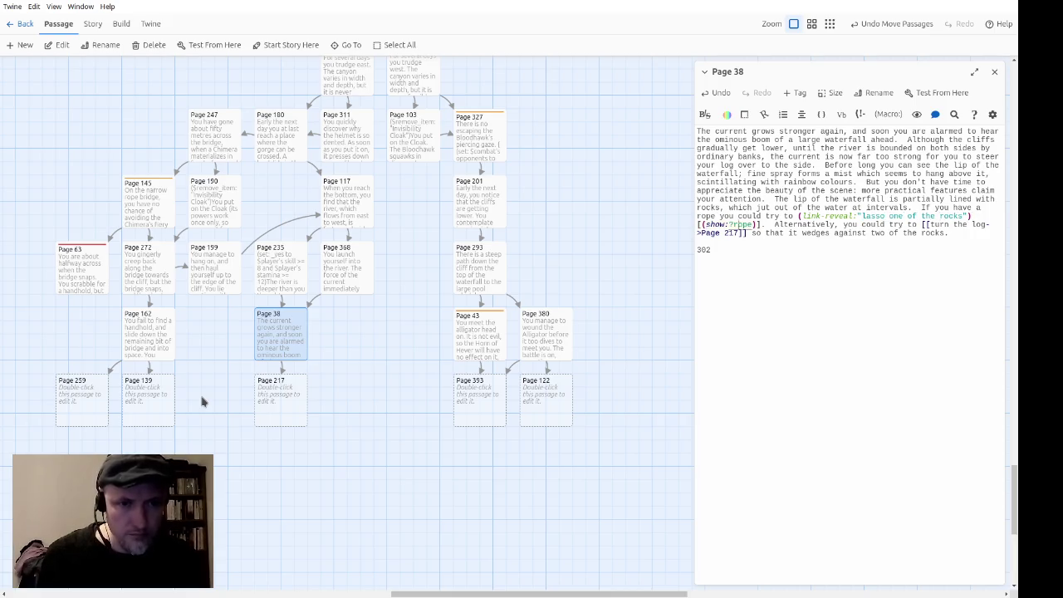
key("Right")
key("Right")
key("Right")
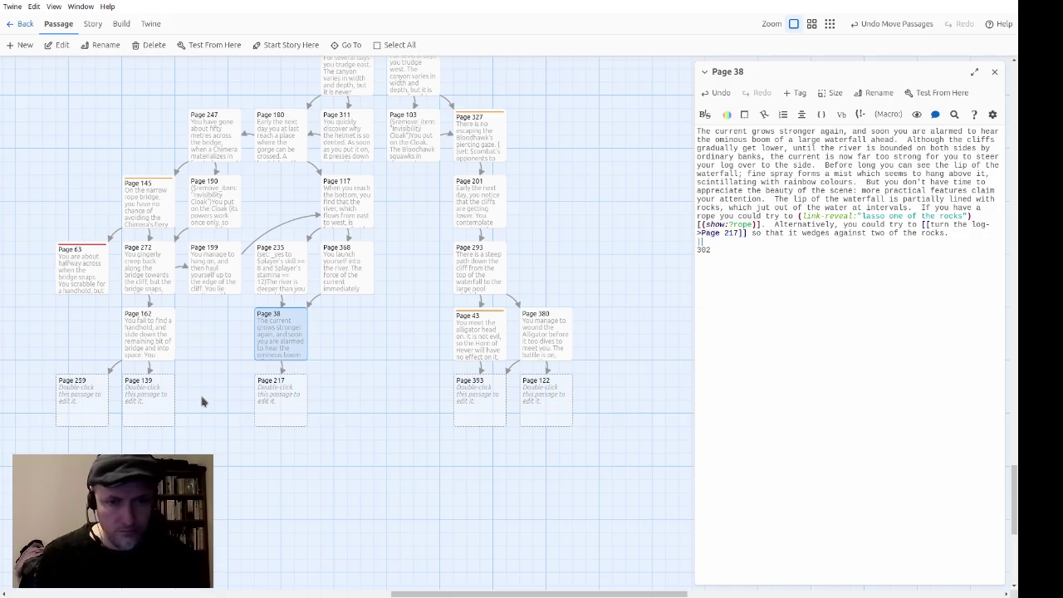
Step: Add a |rope> hook setting _yes if the inventory contains "Rope", then (if: _yes) going to Page 302
type("|rope>")
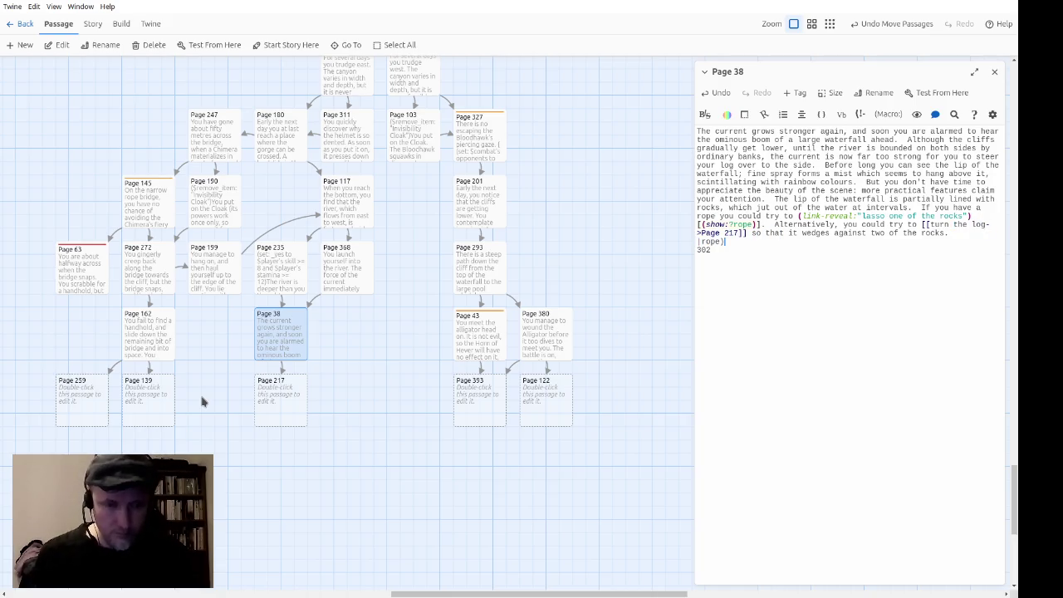
type("[ ]")
key("Return")
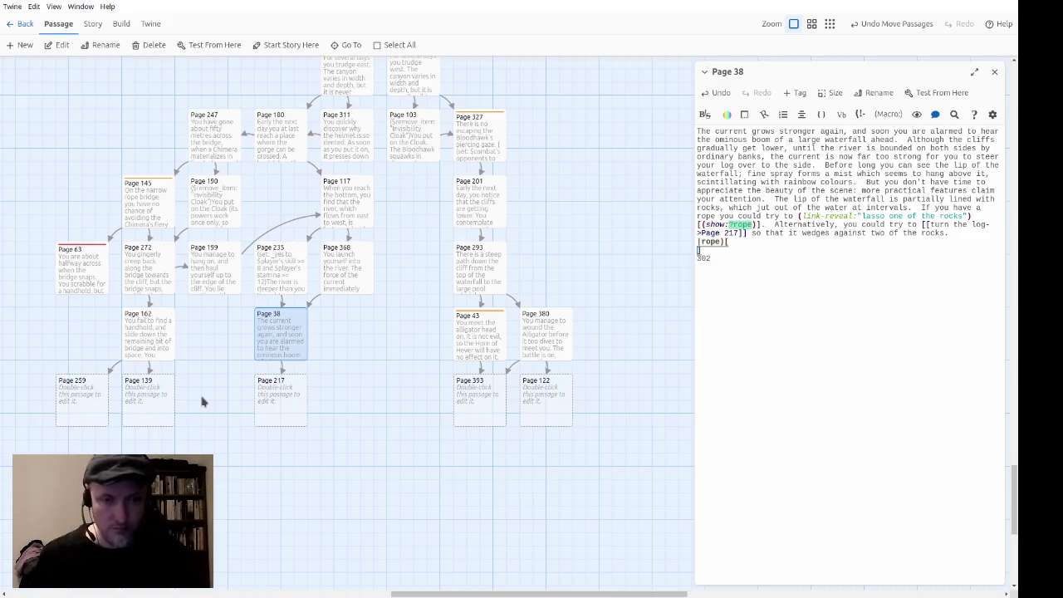
type("(")
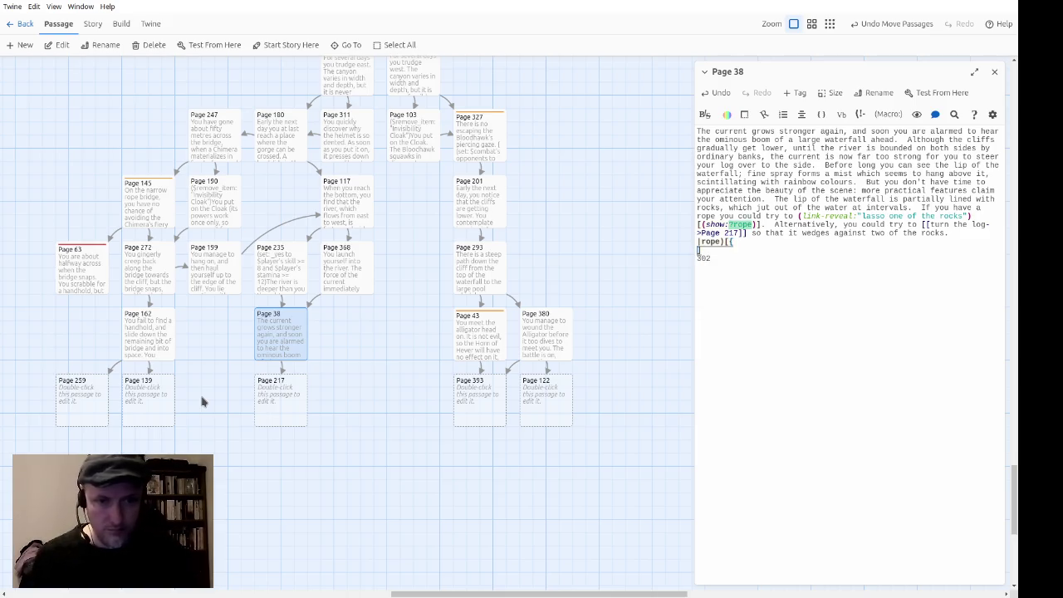
key("Down")
key("Return")
key("Tab")
type("(")
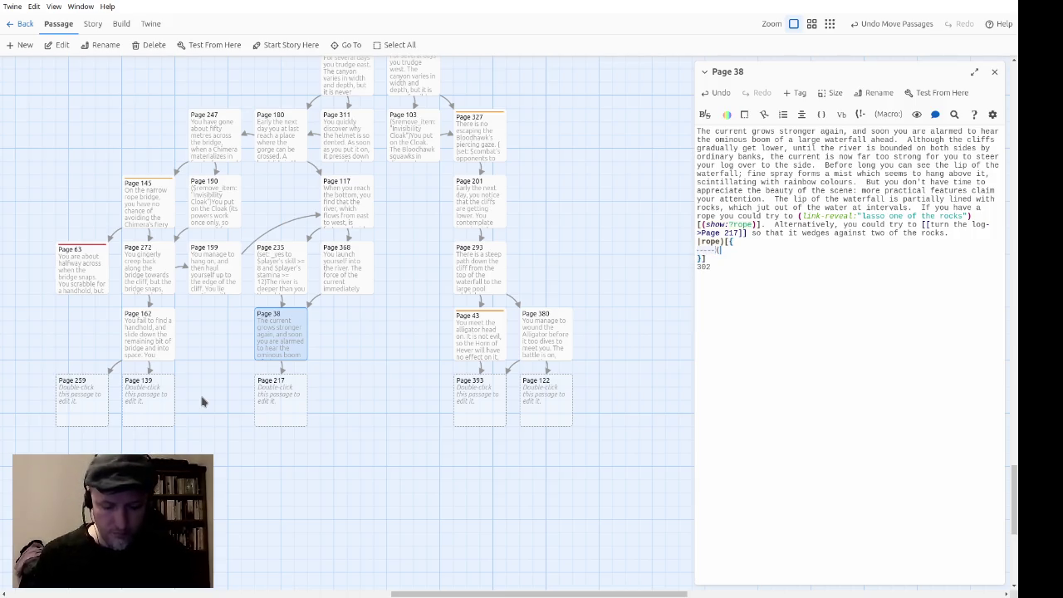
type("set: _yes_to ")
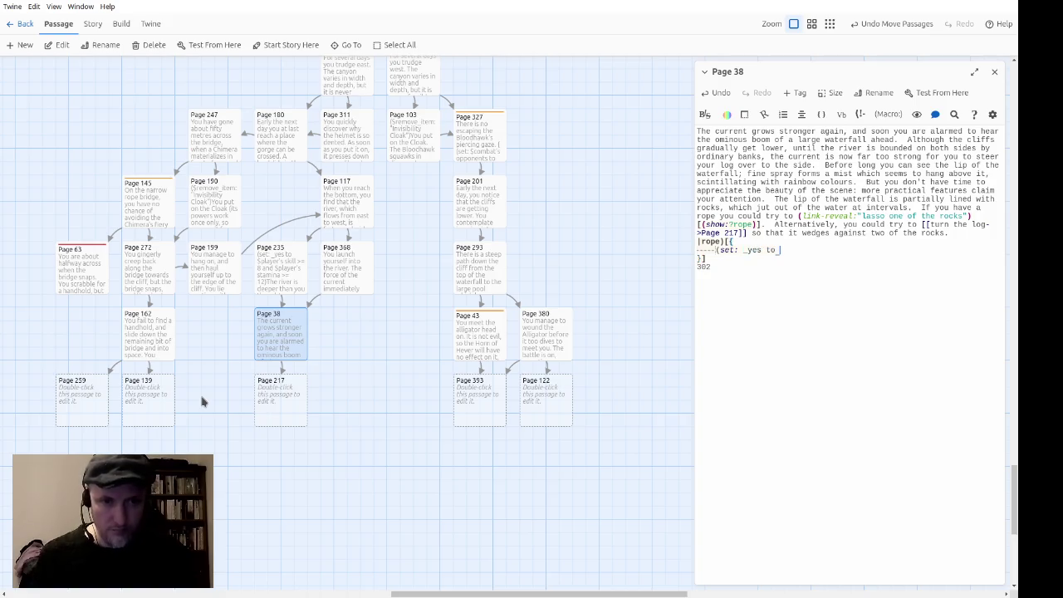
type("$player's ")
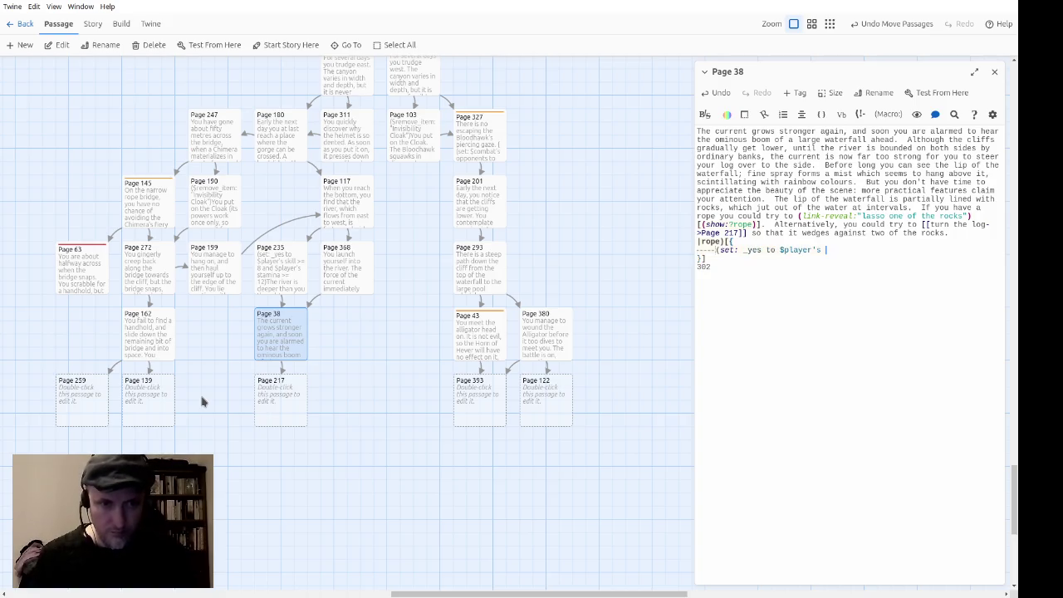
type("inventory contains")
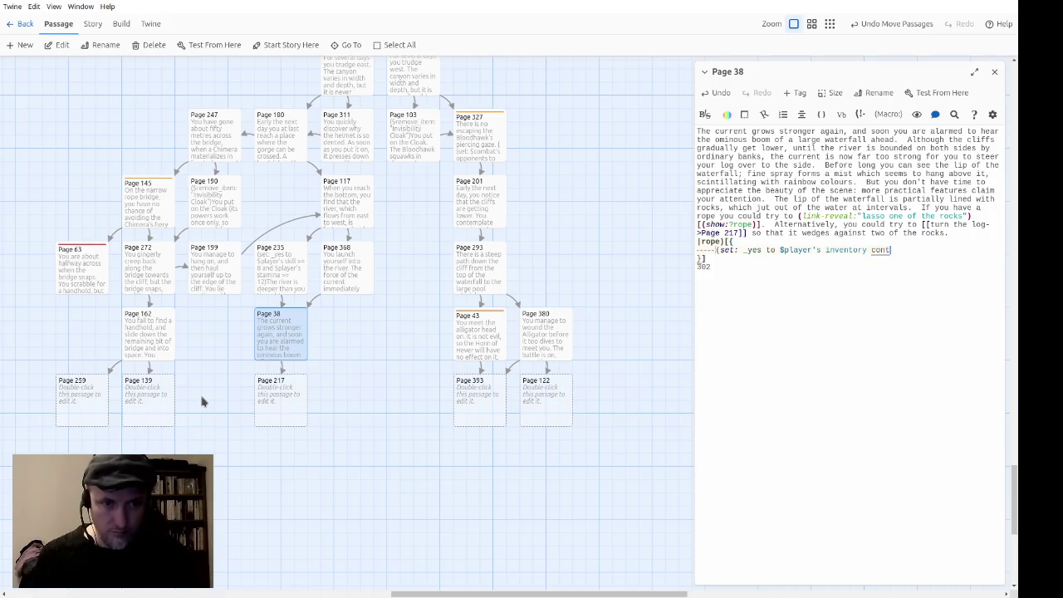
type(" \"Rope\"")
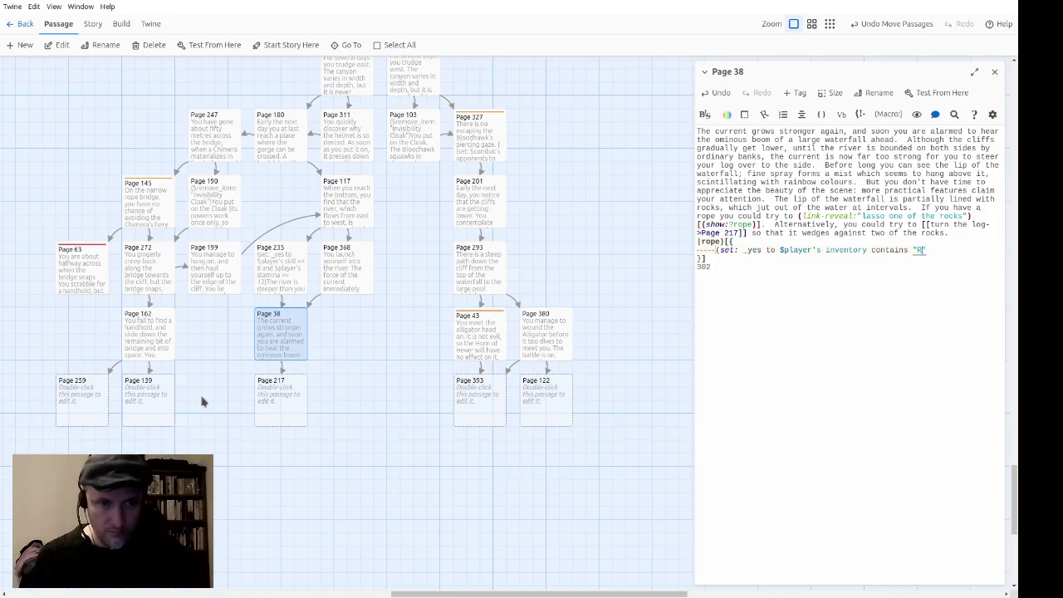
type("))")
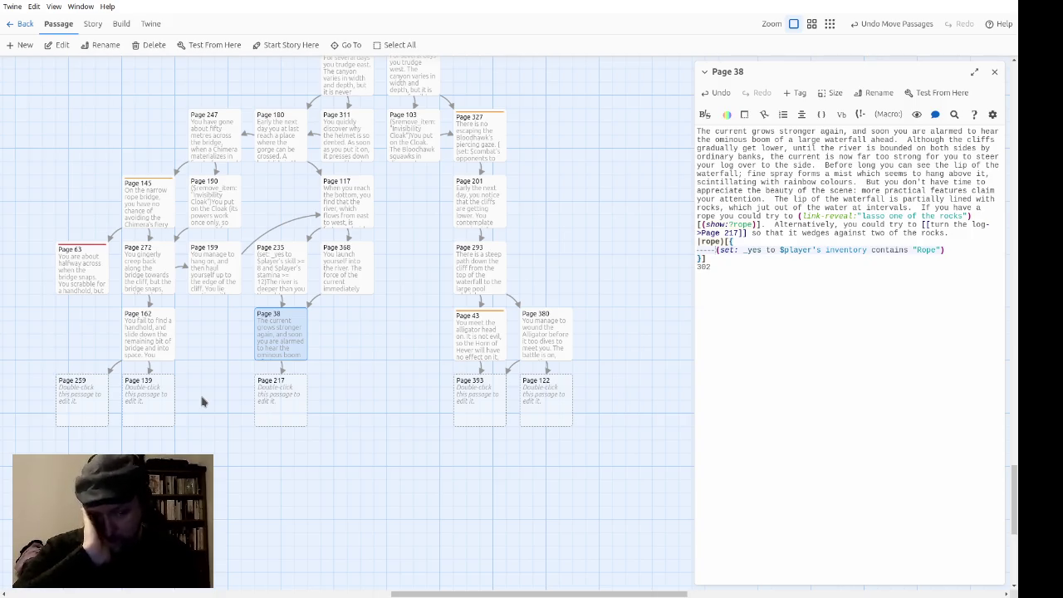
key("Return")
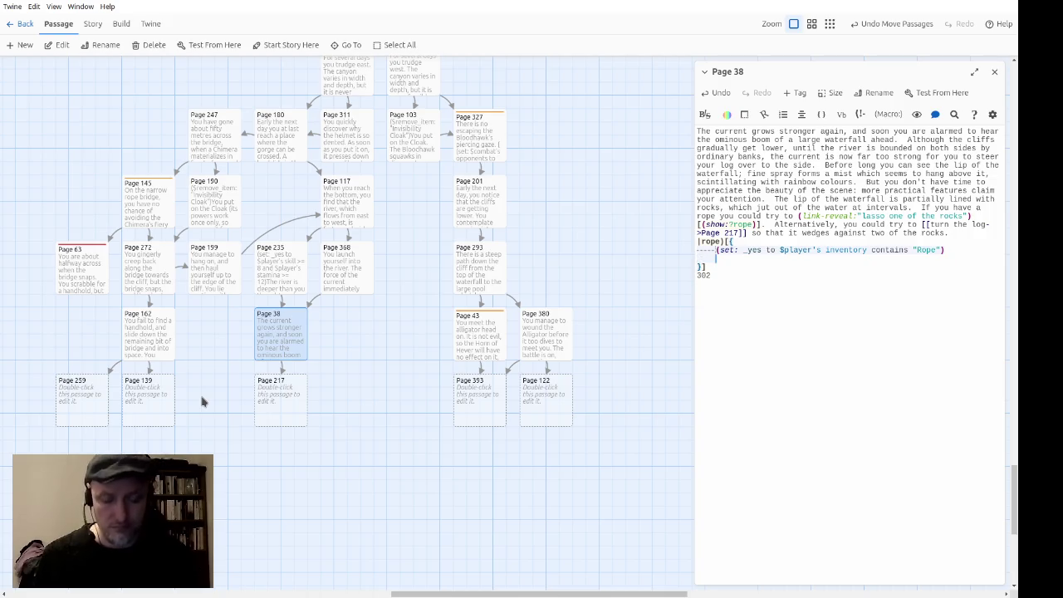
type("(if: _")
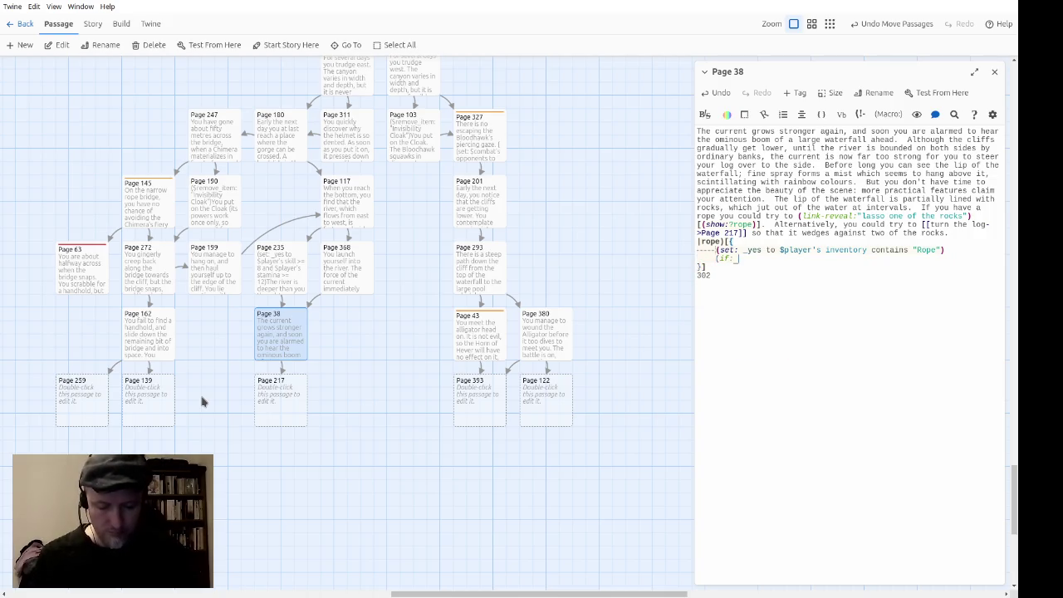
type("yes)")
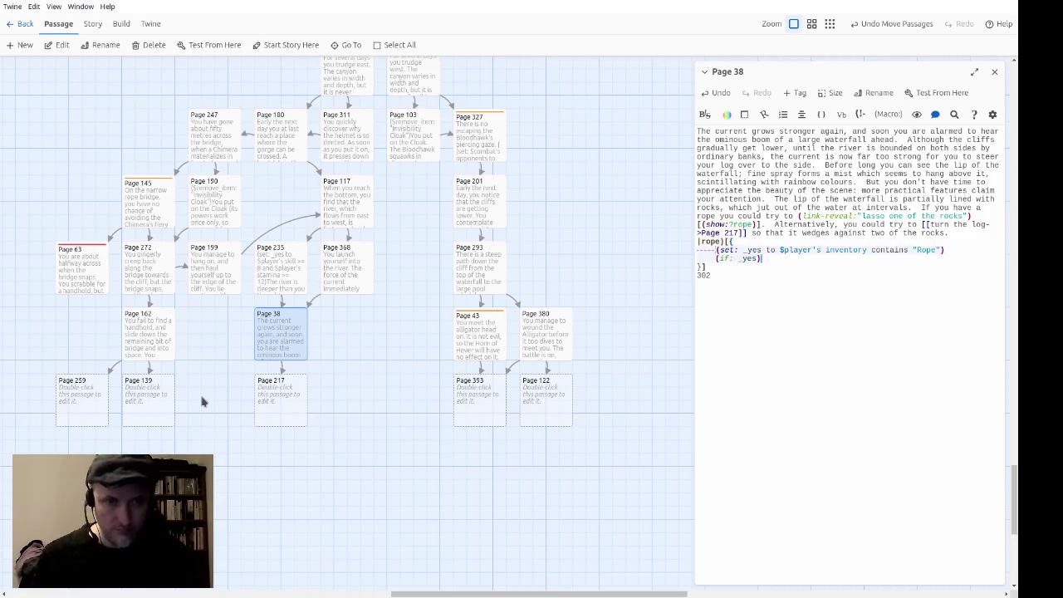
type("[")
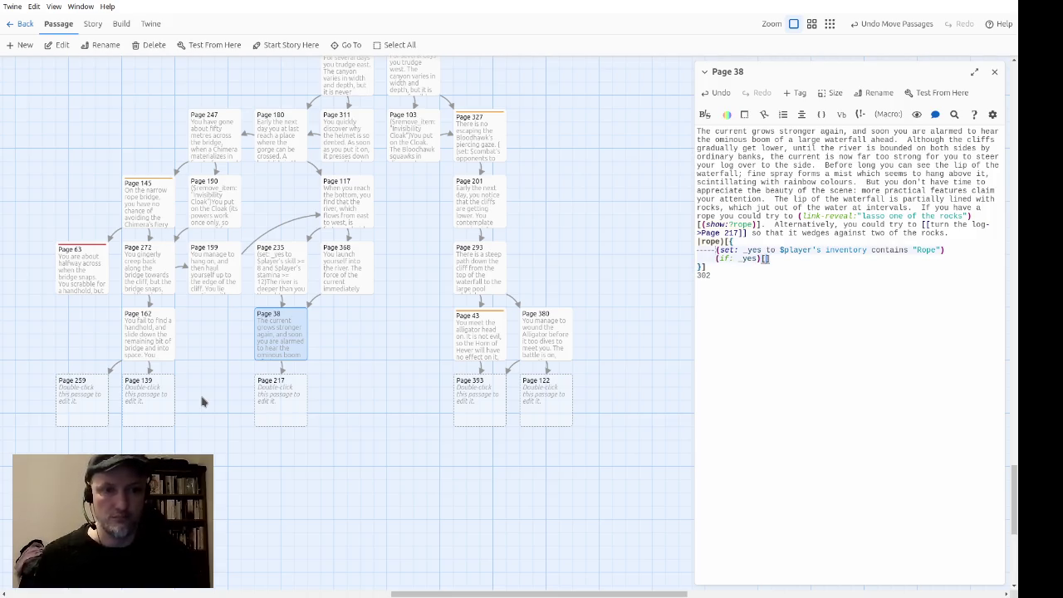
type("(")
type("go-to")
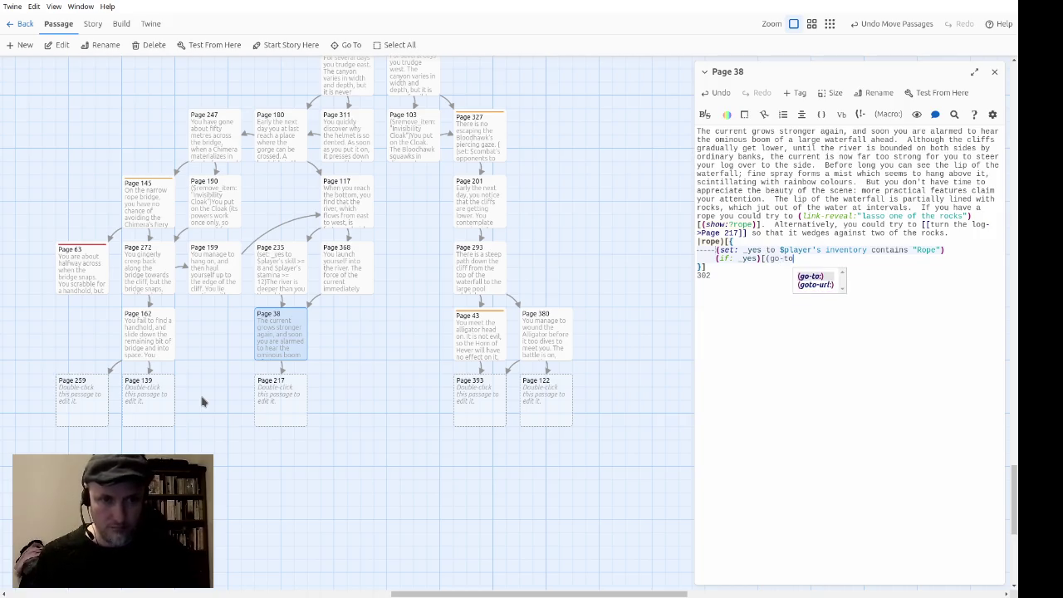
type(": \"Page 302")
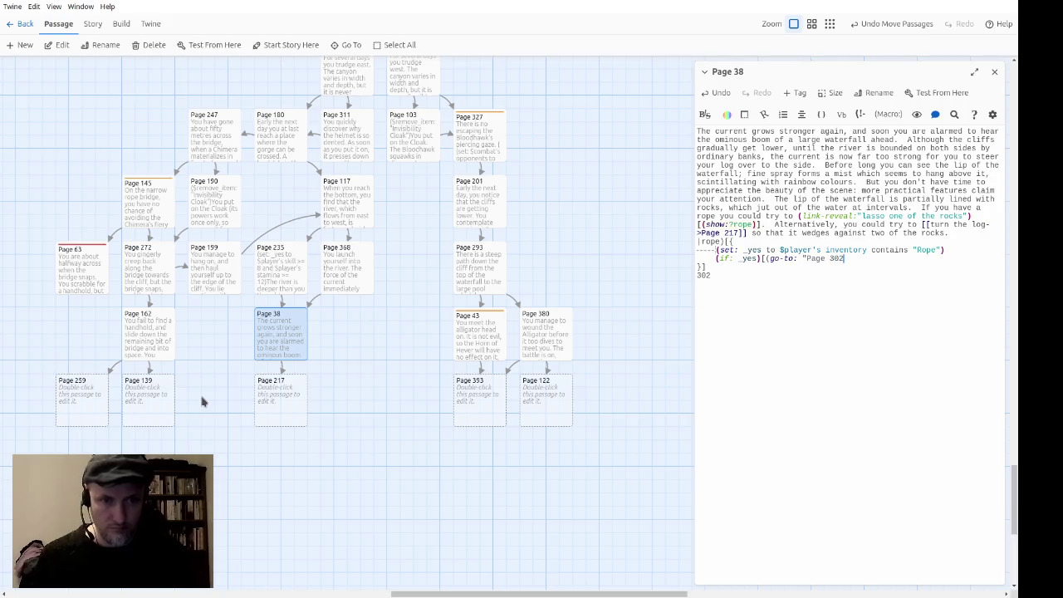
type("\") [[")
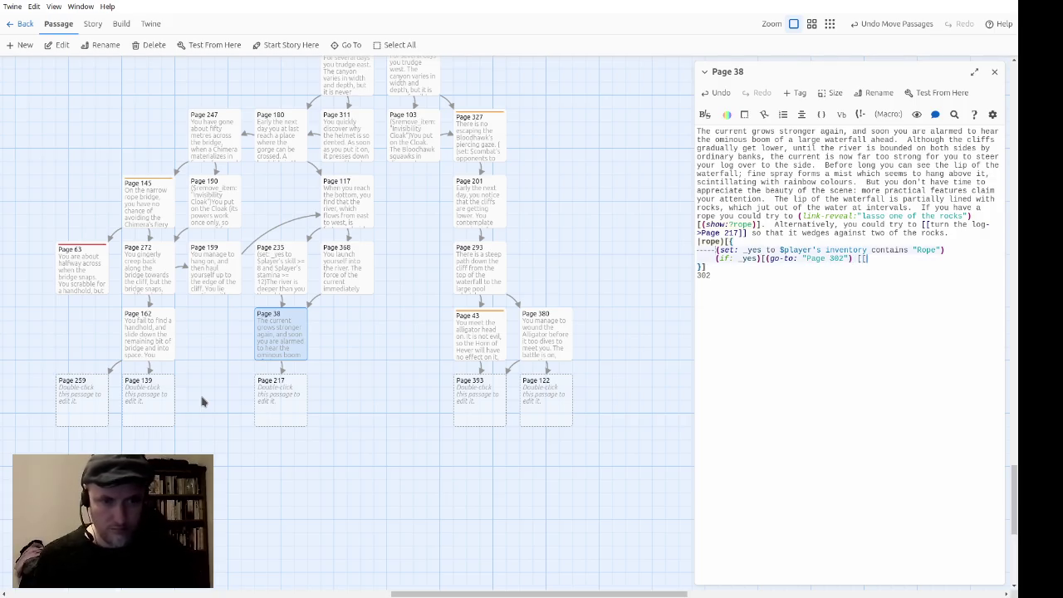
type("Page 302")
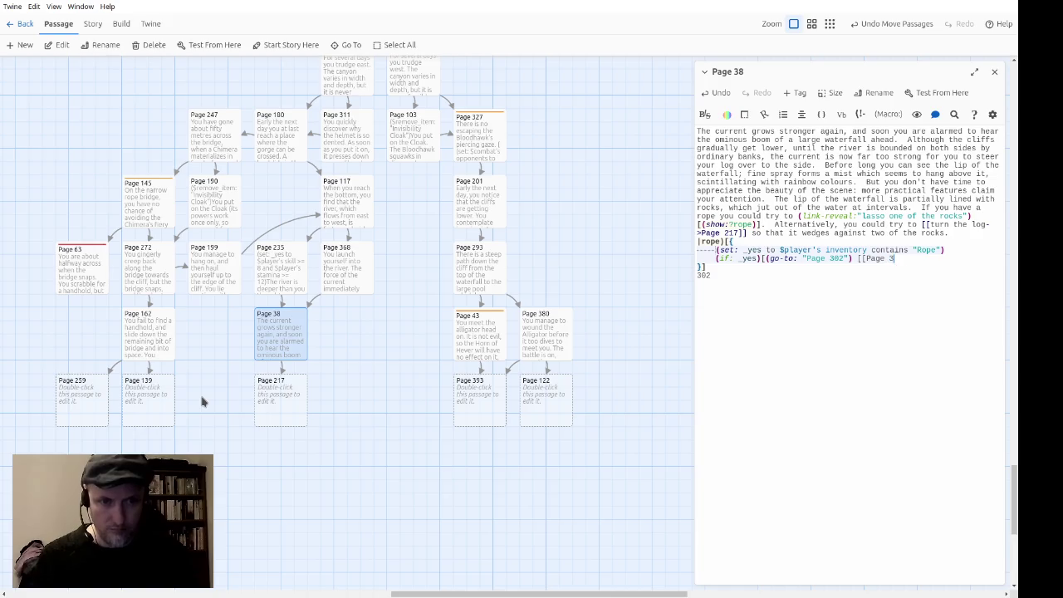
type("]] ]")
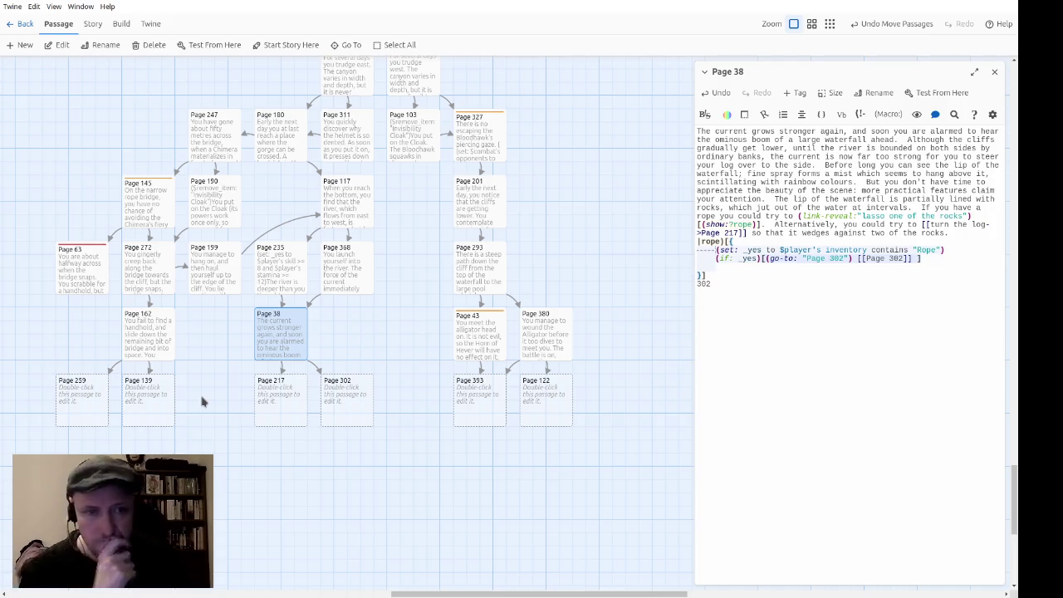
Step: Add the (dialog: "But you don't have any rope.") fallback and delete the stray 302
type("(dialog: \"")
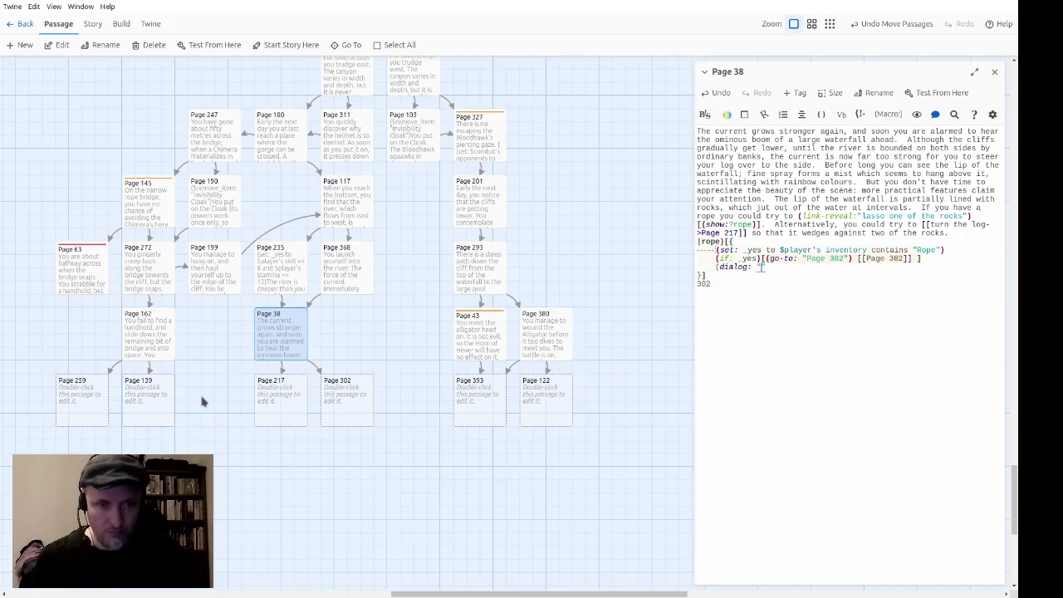
type("But you don't ha")
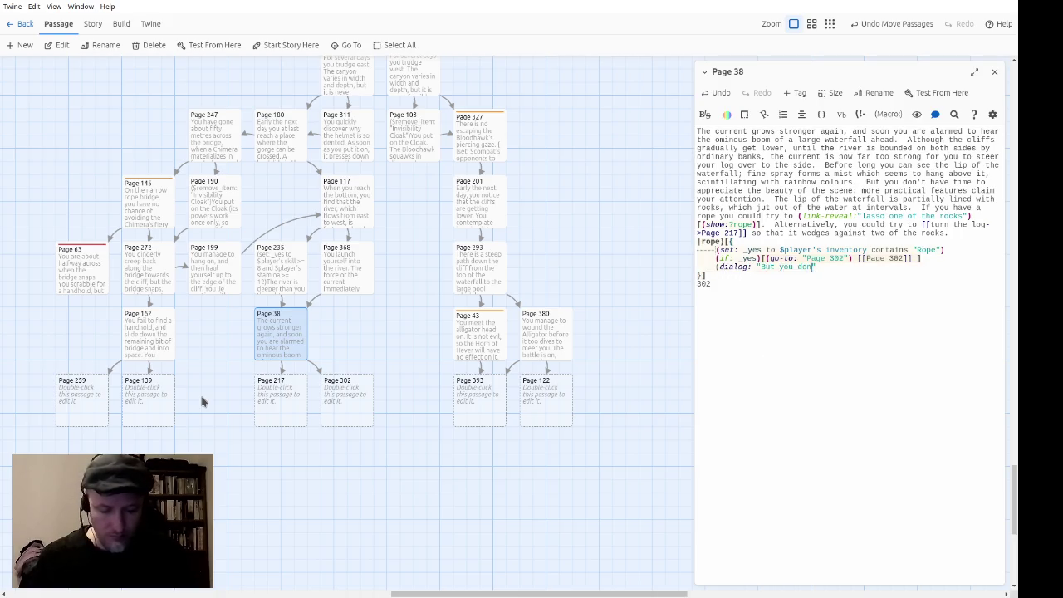
type("ve any rope")
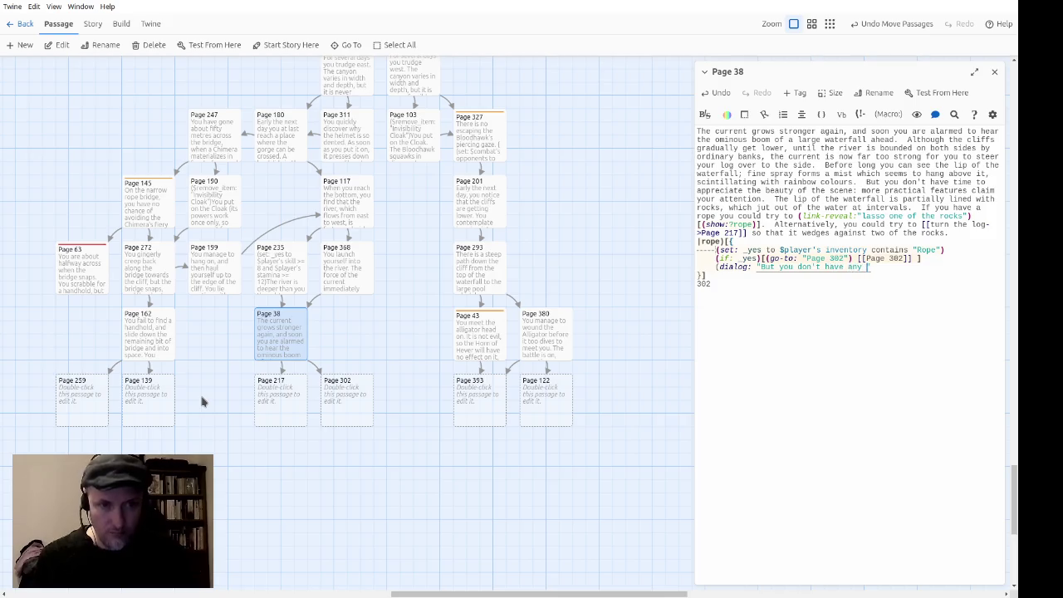
type(".\")")
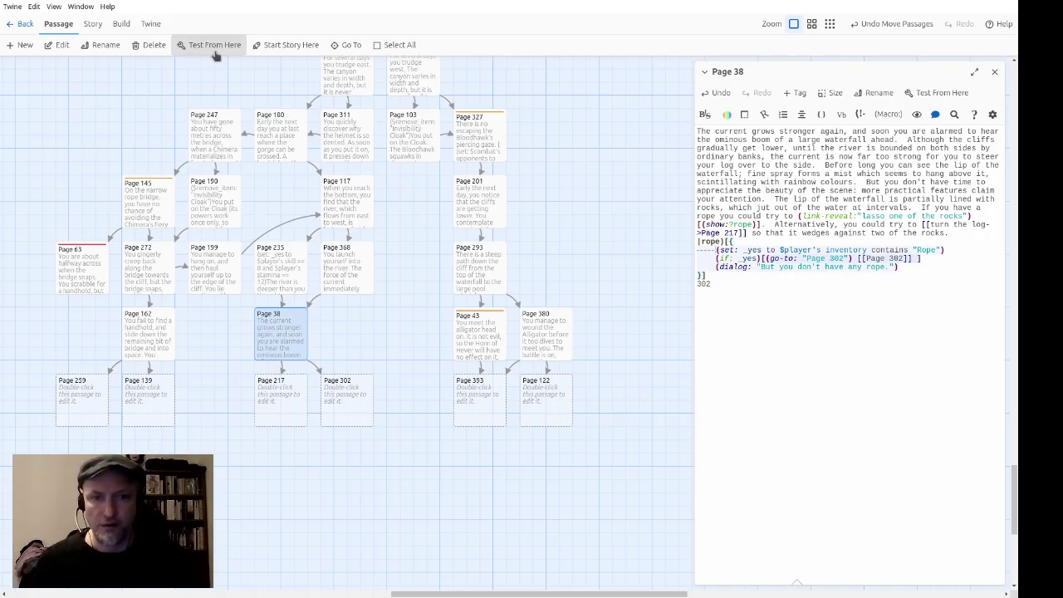
left_click(755, 299)
key("BackSpace")
key("BackSpace")
key("BackSpace")
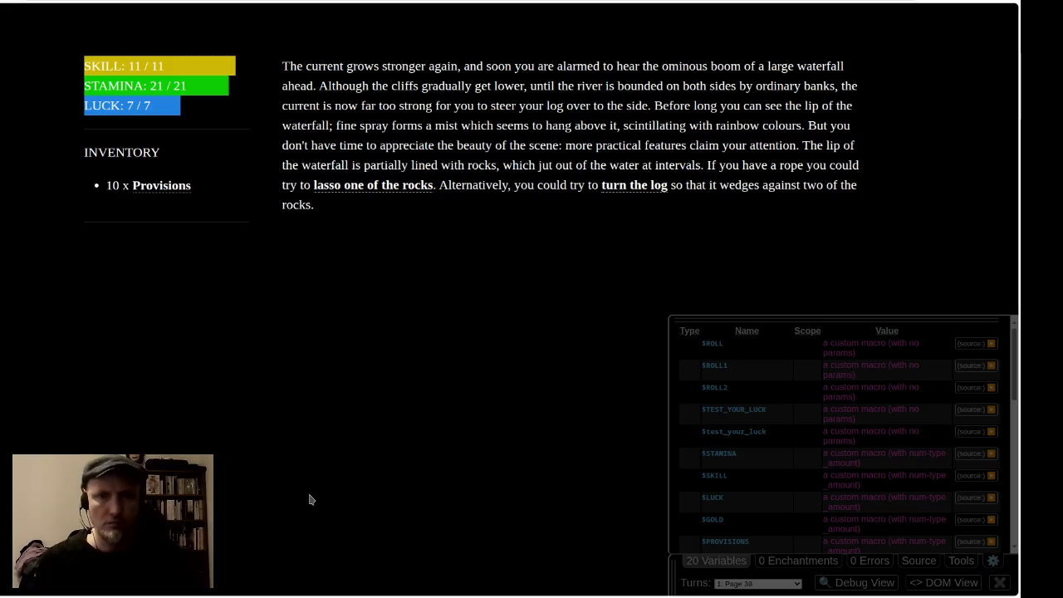
Step: Test-play Page 38: lassoing shows the no-rope message, and turning the log reaches Page 217
left_click(728, 562)
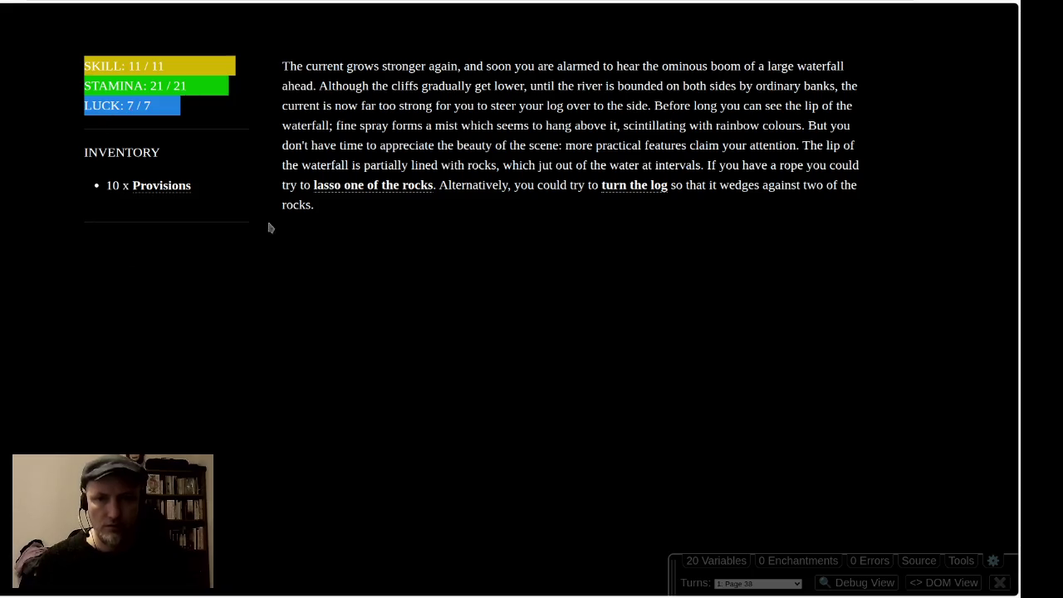
left_click(357, 189)
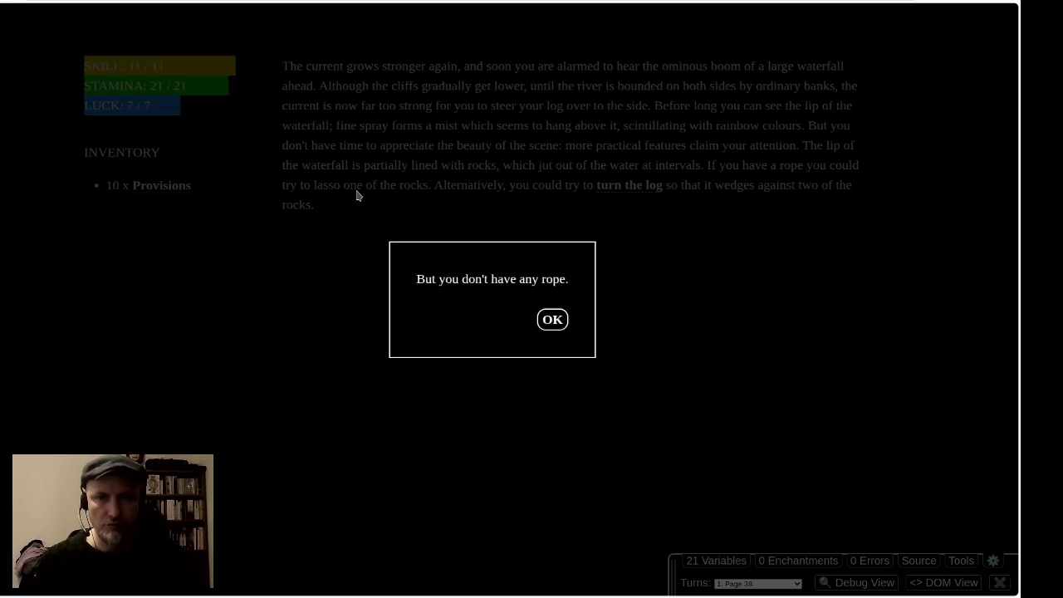
left_click(552, 320)
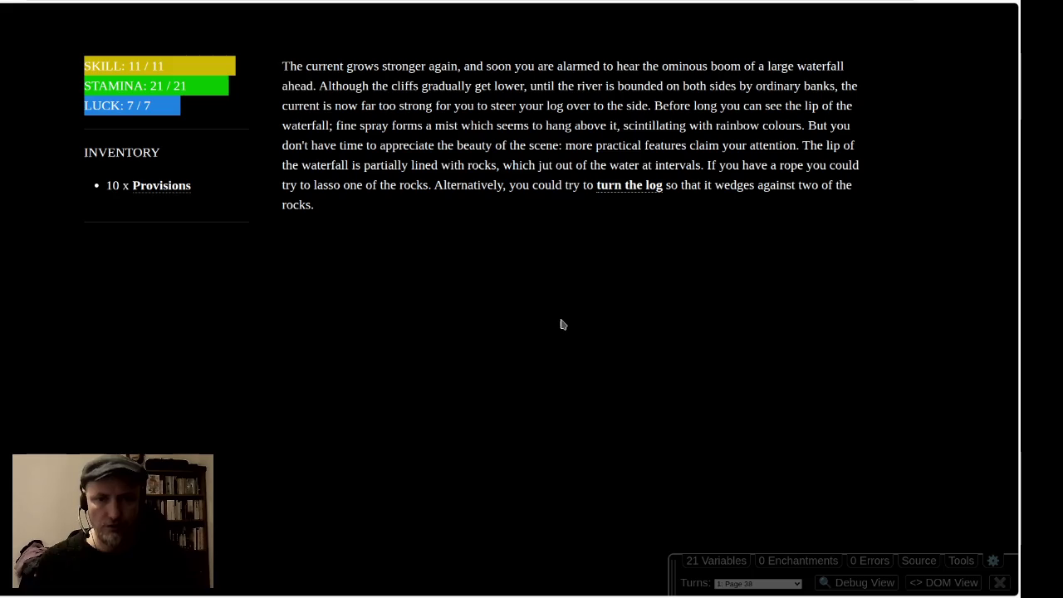
left_click(629, 185)
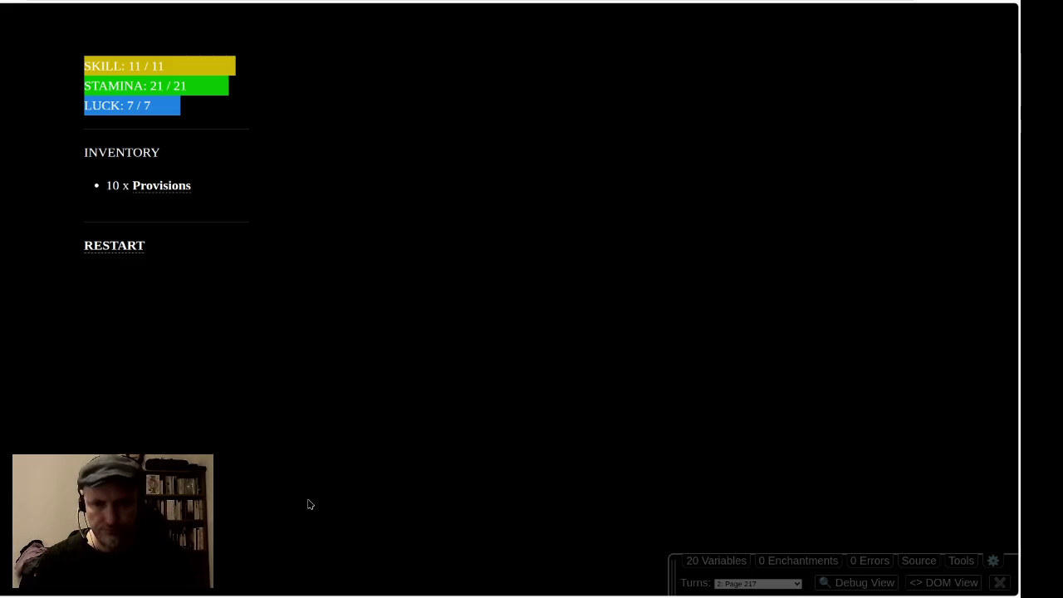
key("alt+Tab")
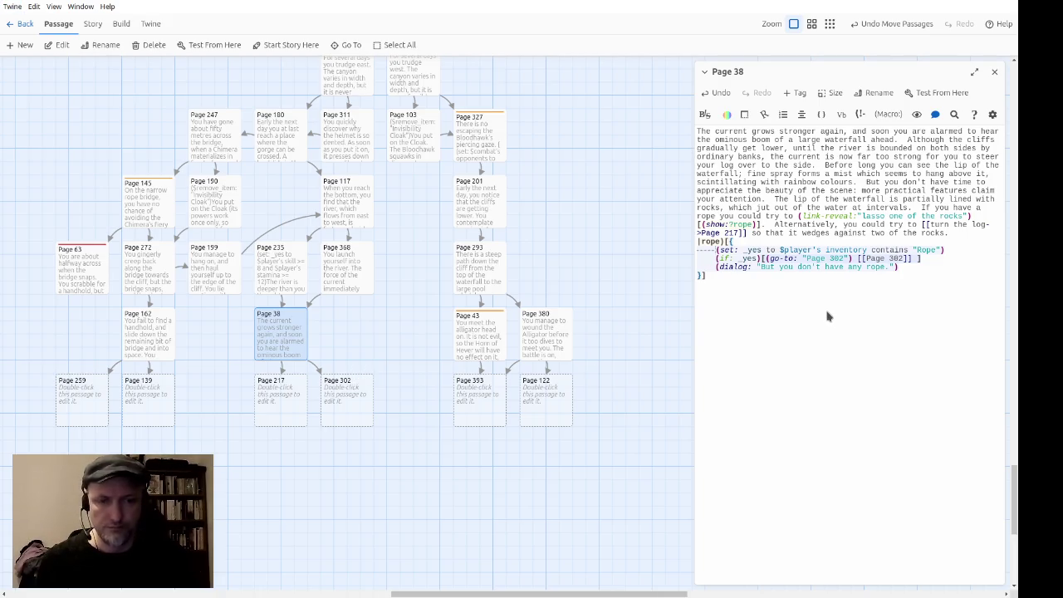
Step: Close the Page 38 editor and open the empty Page 259 passage from the story map
key("Up")
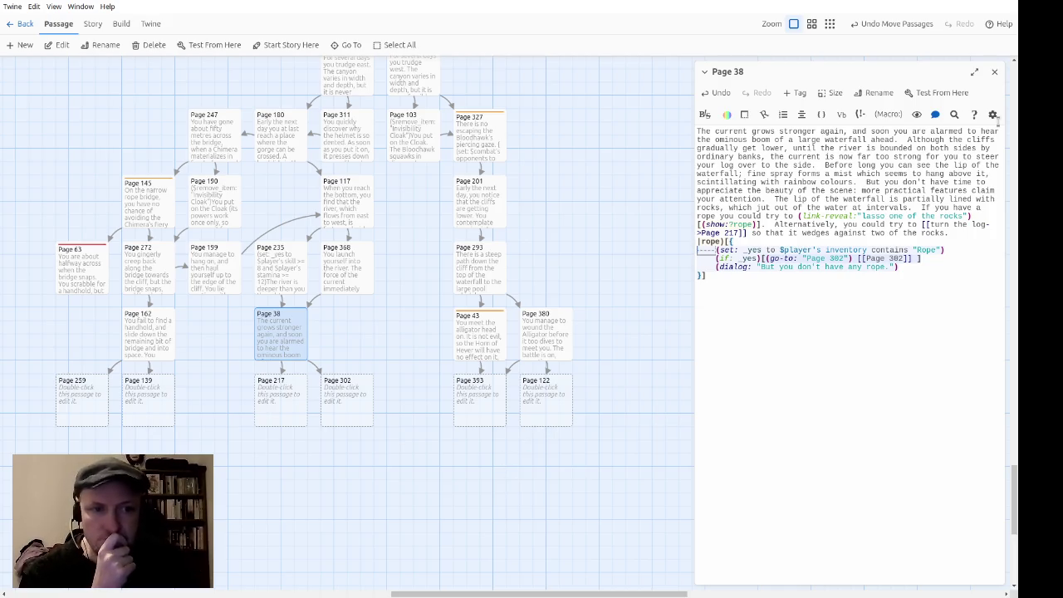
left_click(993, 73)
scroll(390, 406, "left", 3)
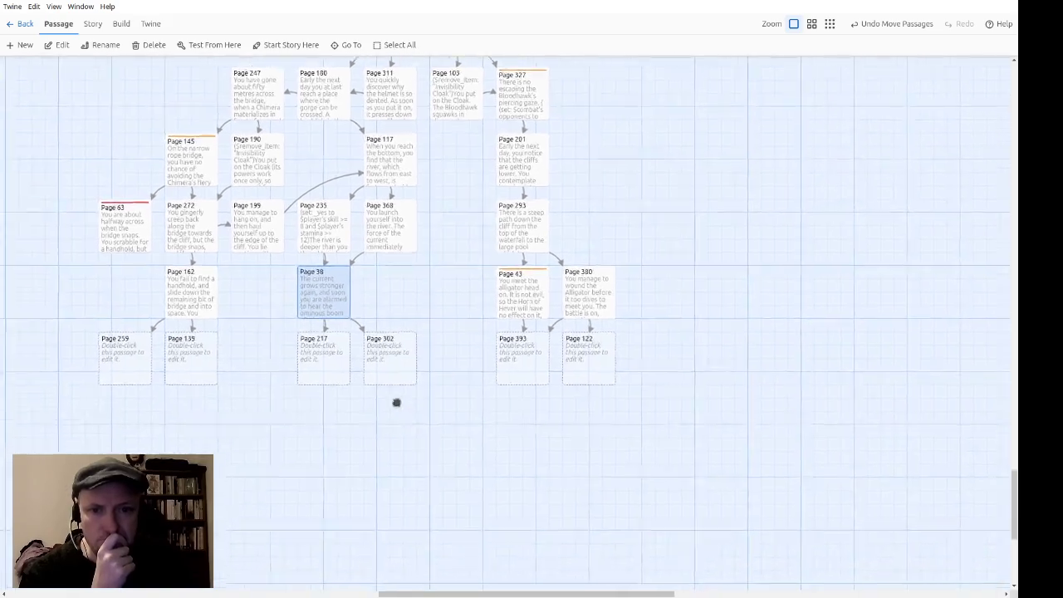
double_click(195, 384)
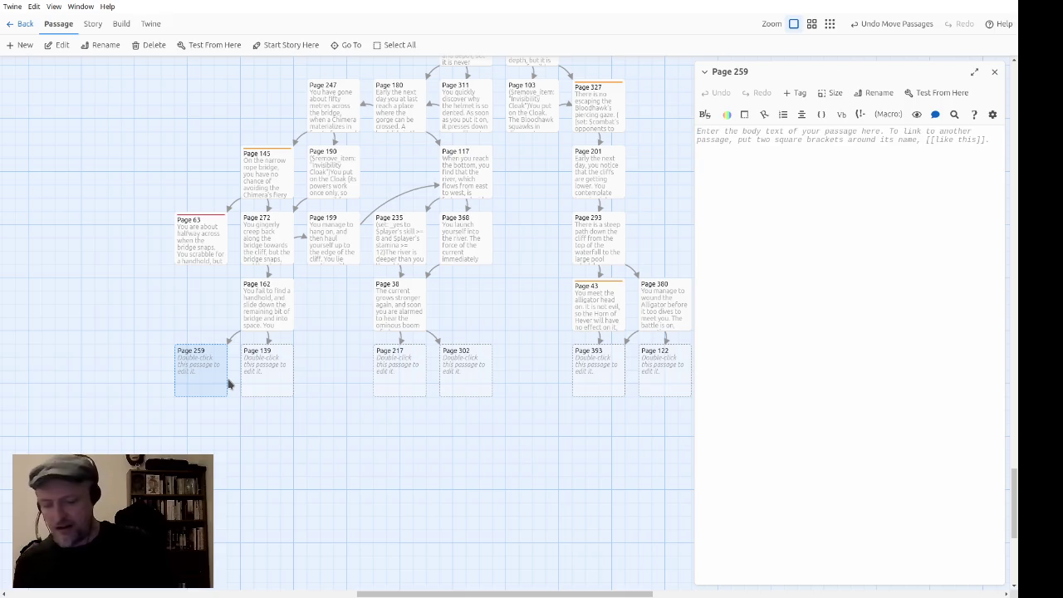
Step: Write Page 259: the narrow trail, a ($STAMINA: -2) fall penalty, and a link to page 177
type("The trail is ")
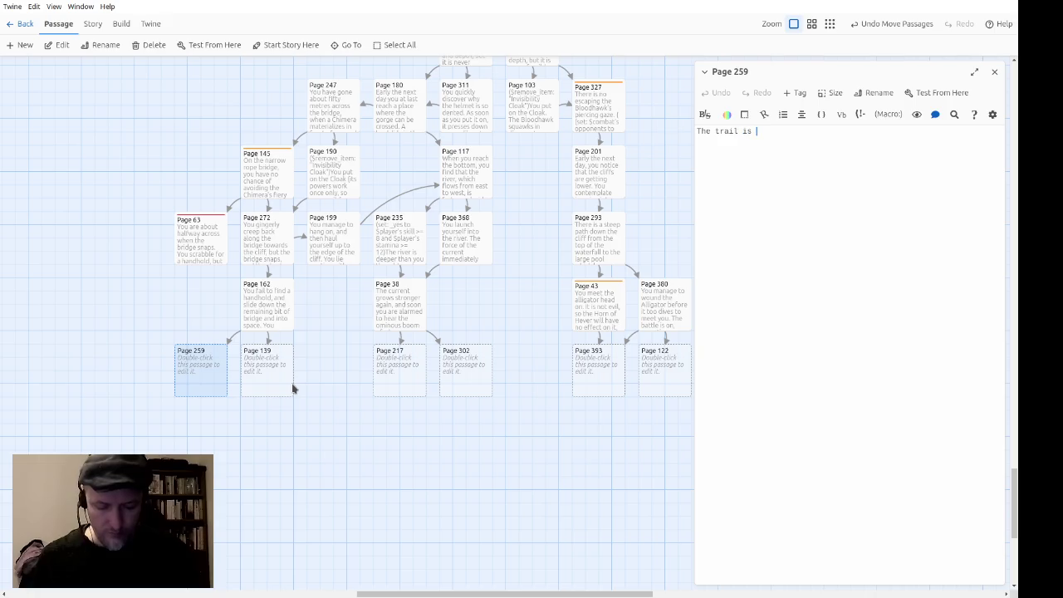
type("marrow, bu")
type("you manage yo")
key("BackSpace")
key("BackSpace")
key("BackSpace")
type("to stay on it.")
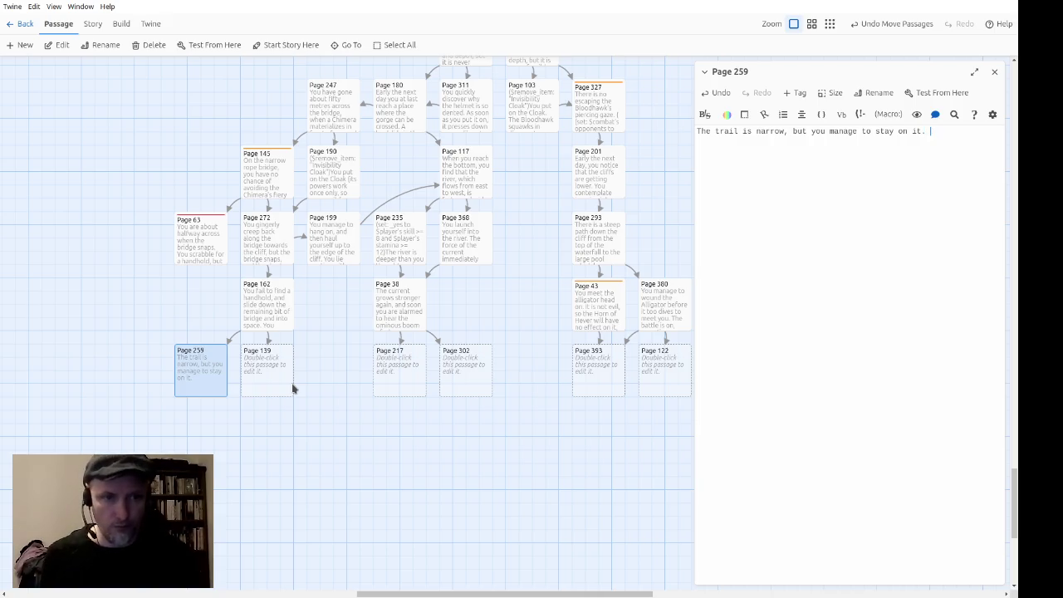
type("You have")
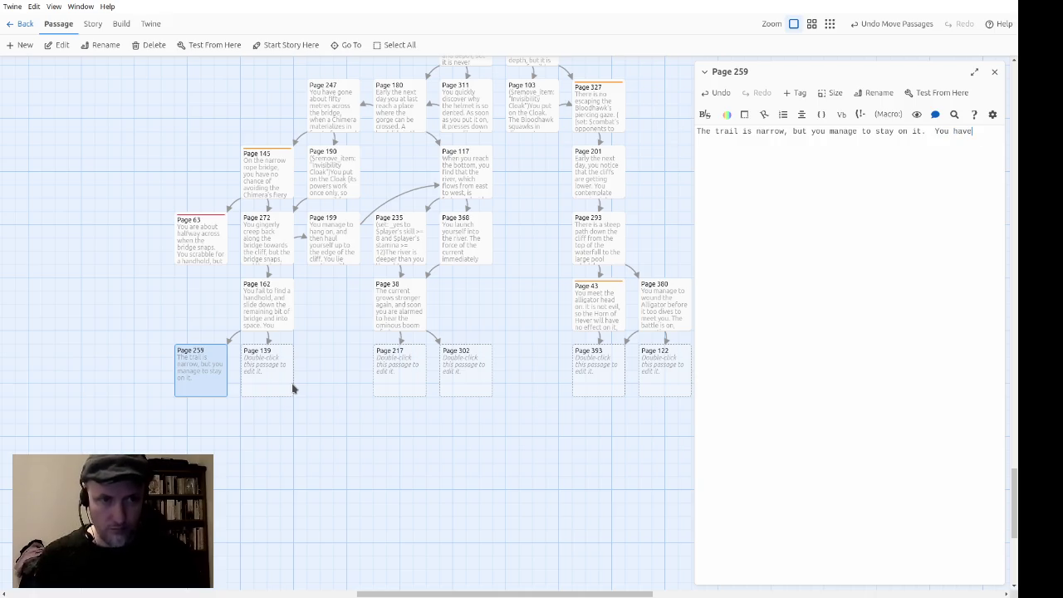
type(", however, sustained 2 ")
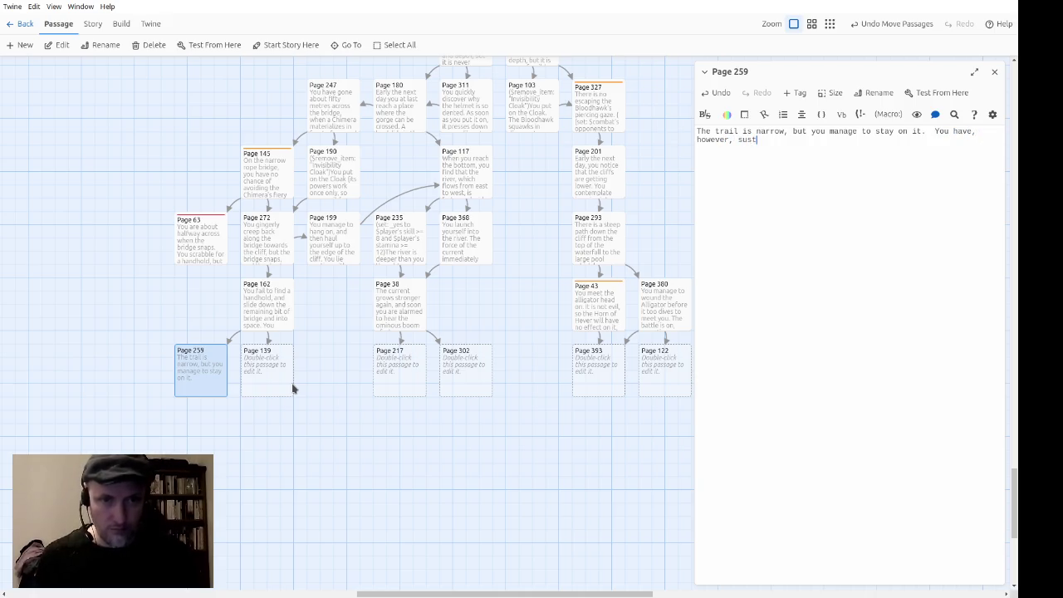
type("STAMINA ")
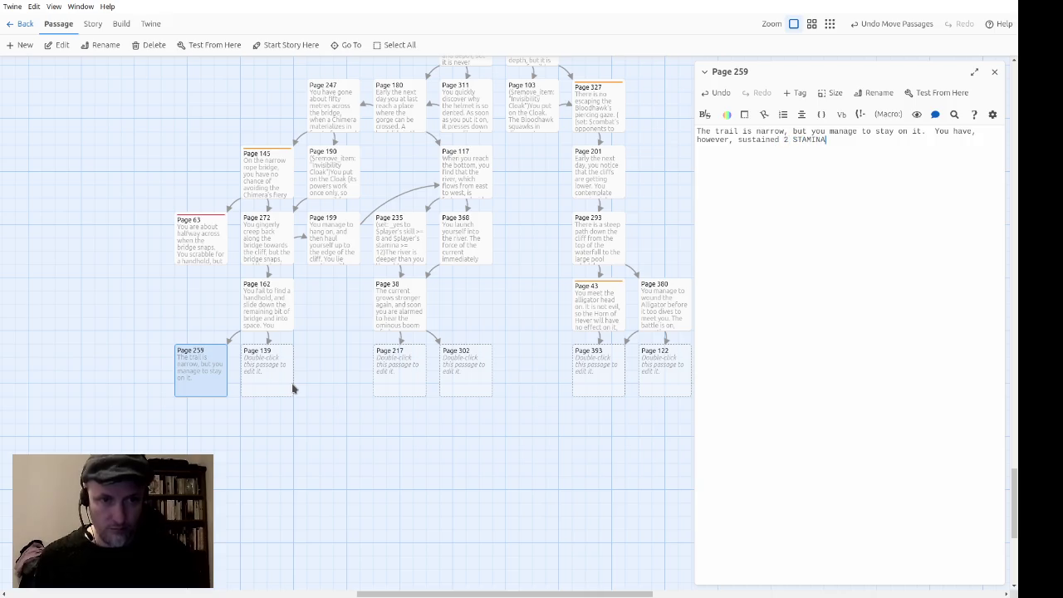
type("points o")
type("f cu")
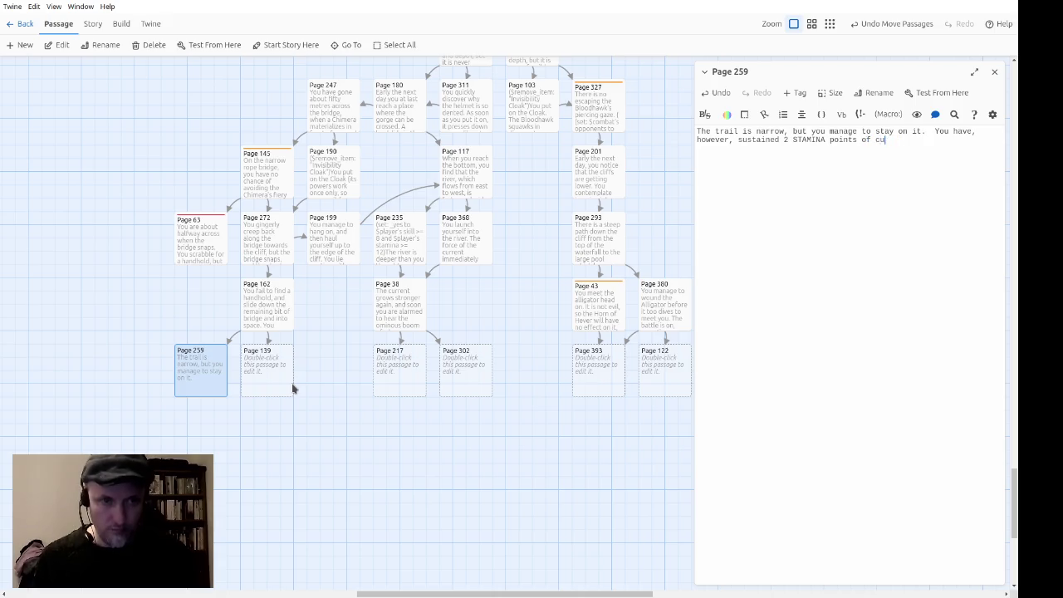
type("ts and brui")
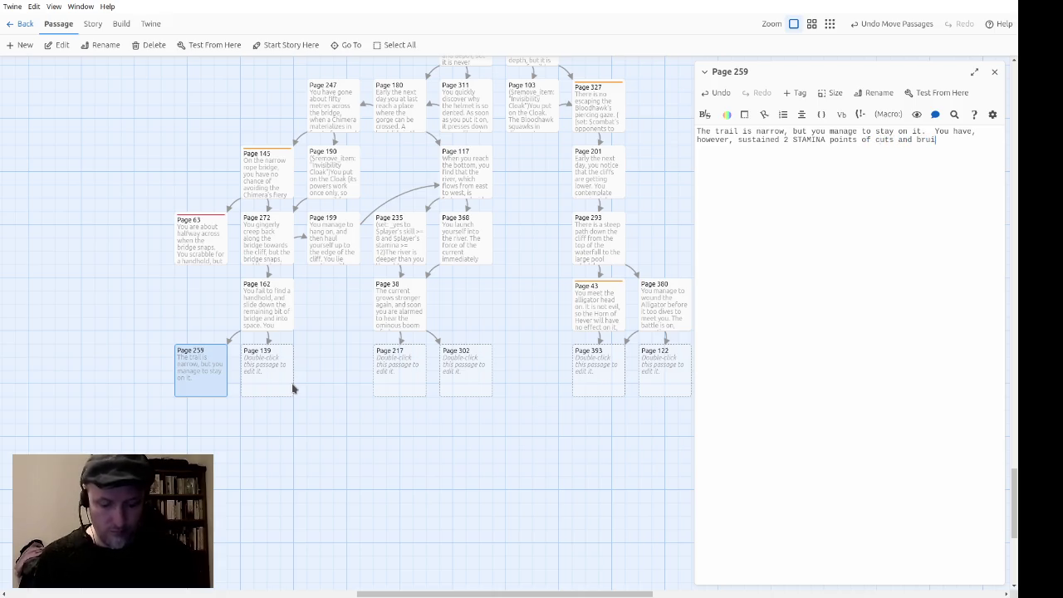
type("ses in your fa")
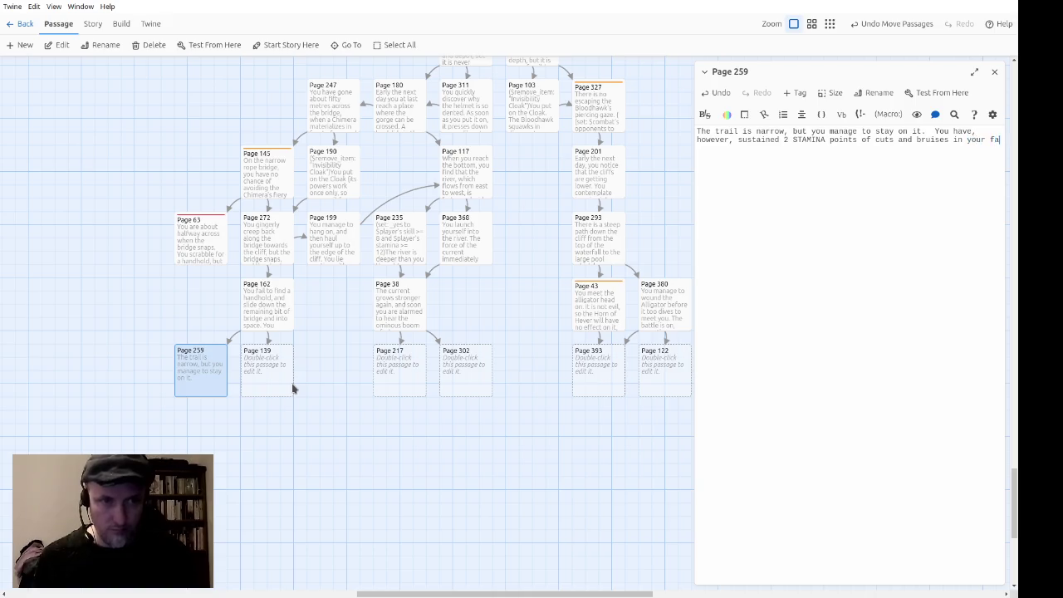
type("ll.($STAM")
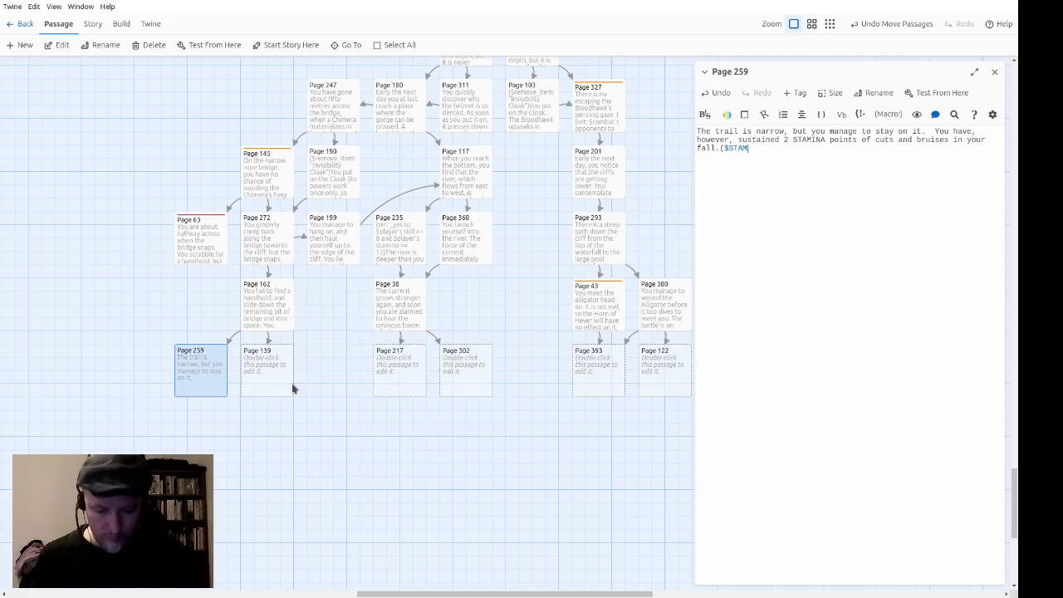
type("INA: -2)")
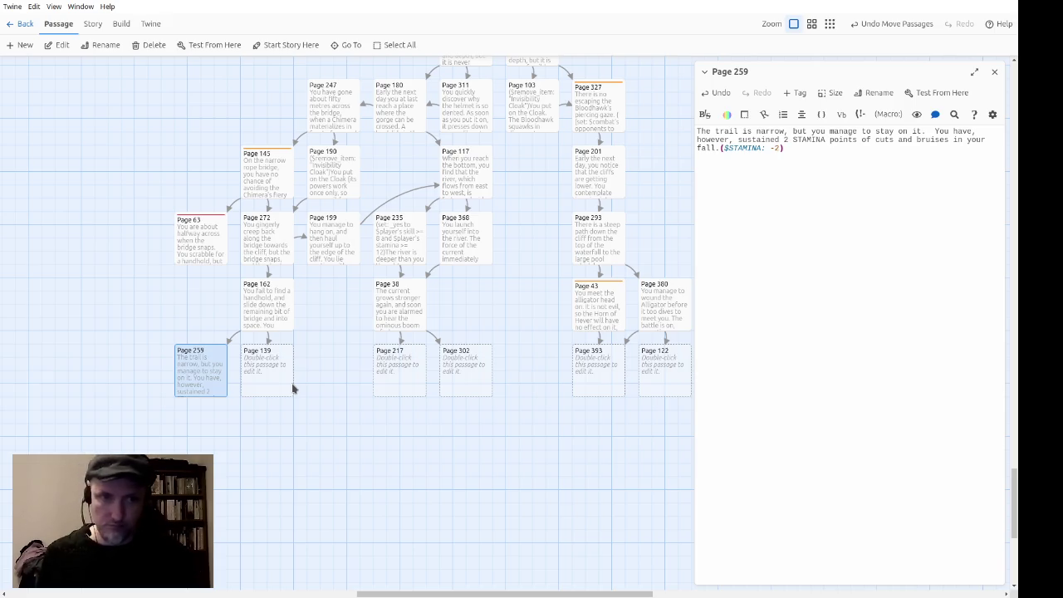
type("You dust")
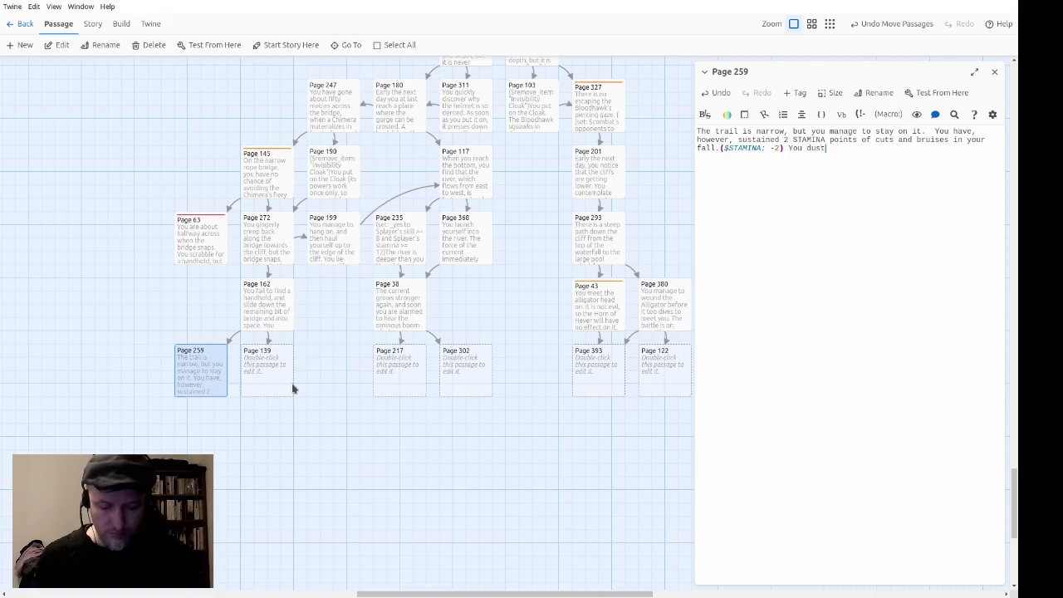
type(" yourself off")
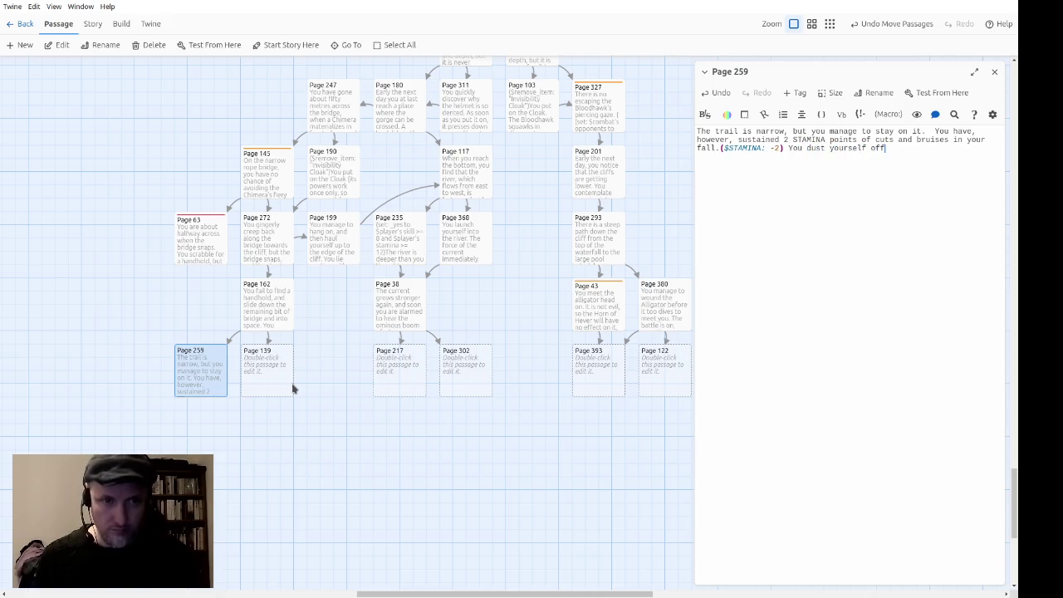
type(", and pick you ")
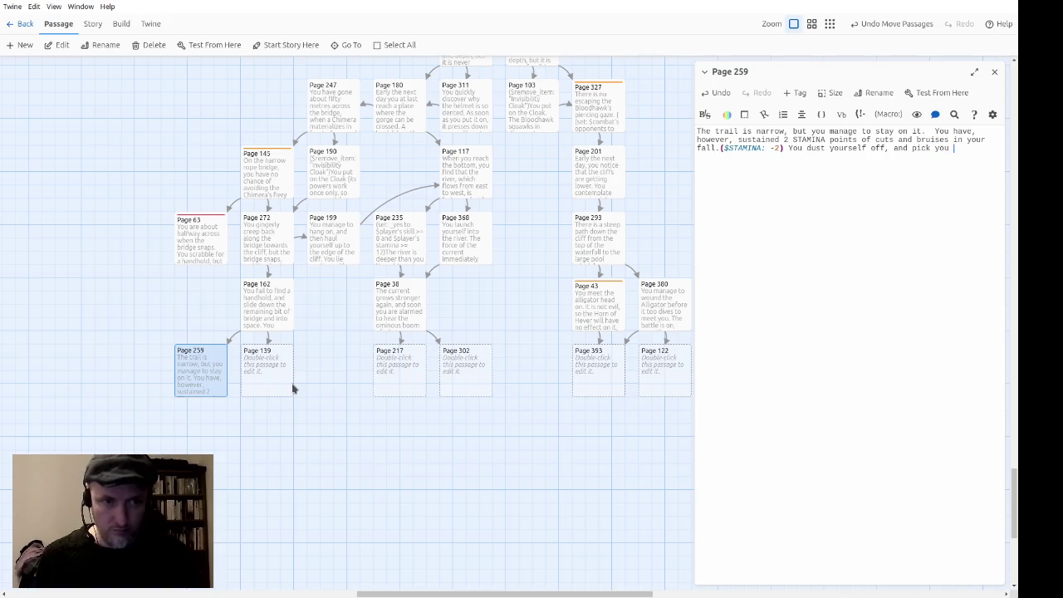
type("r way down th")
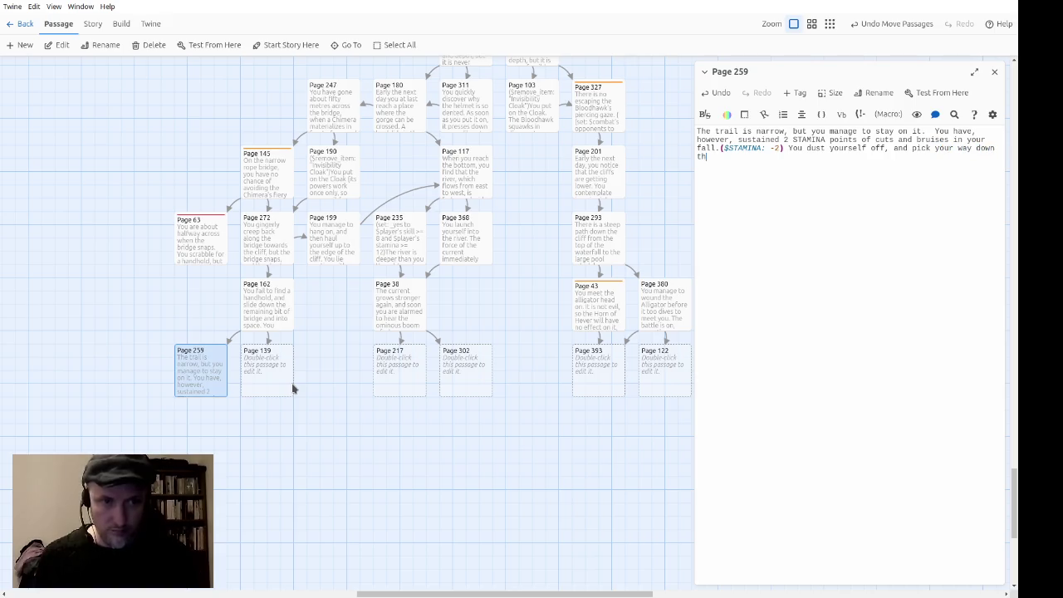
type("e trail.")
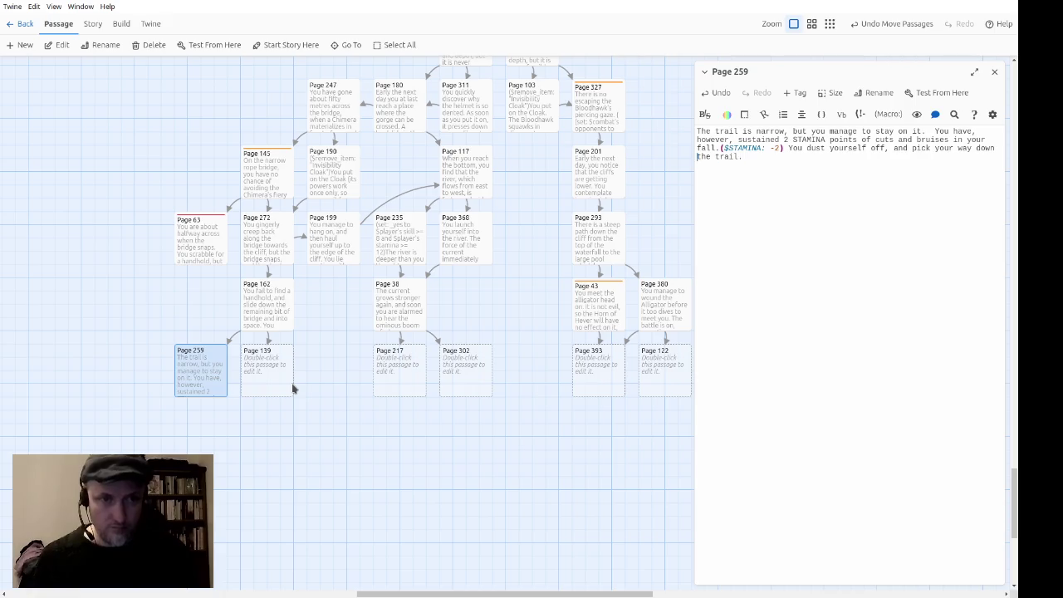
type("[[")
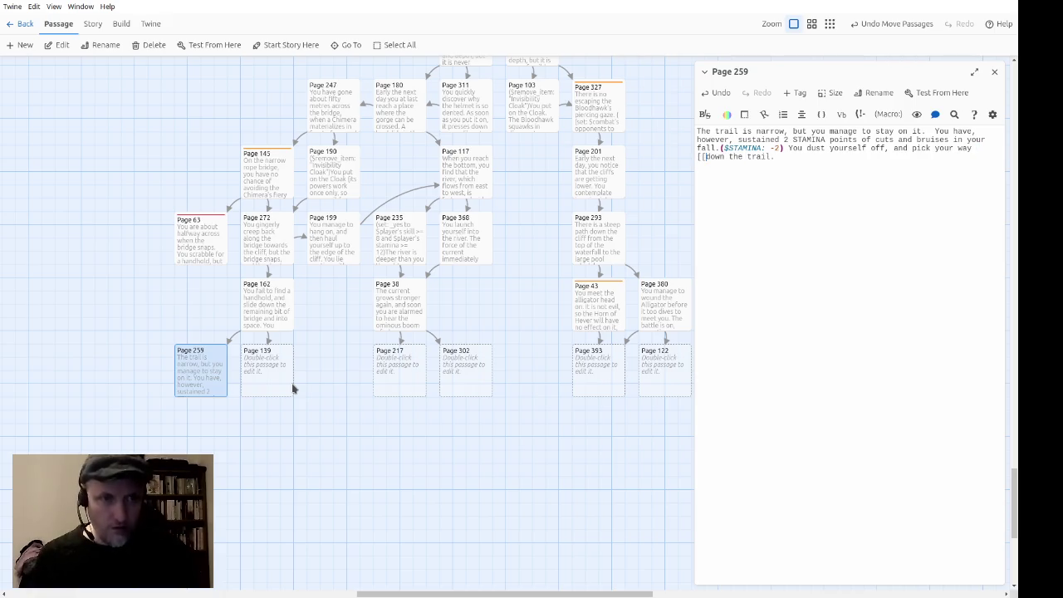
type(">page 177]]")
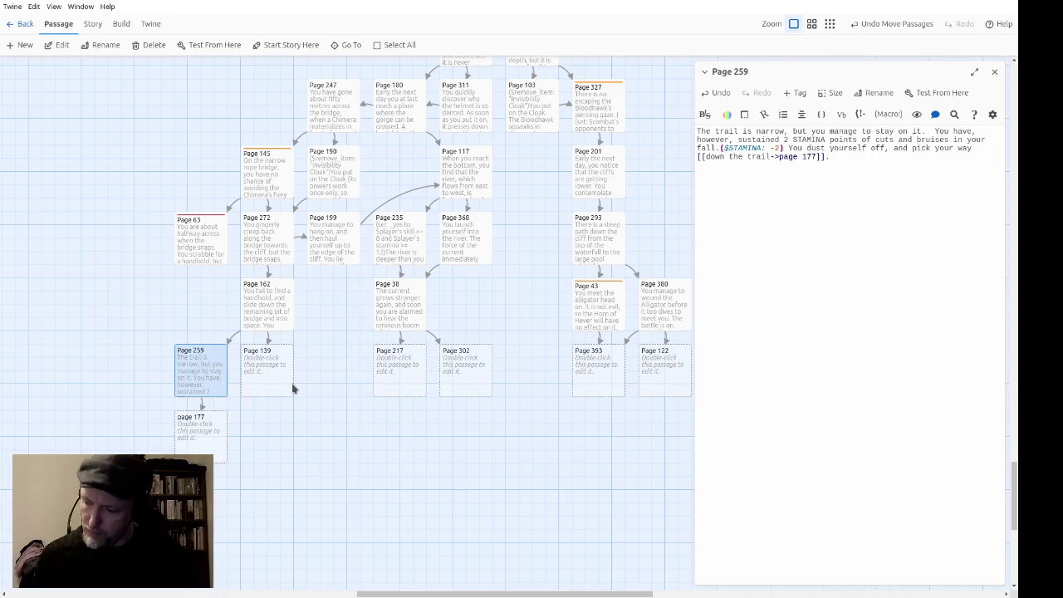
key("Left")
key("Left")
Step: Fix Page 259's trail link to target page 117, then open the empty Page 139 passage
type("1")
key("End")
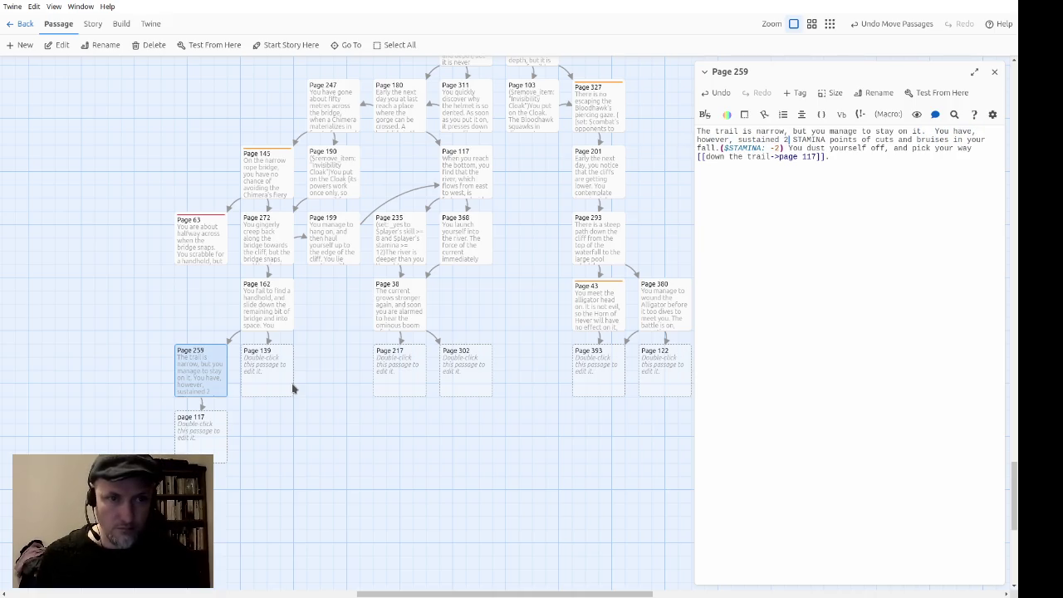
key("Down")
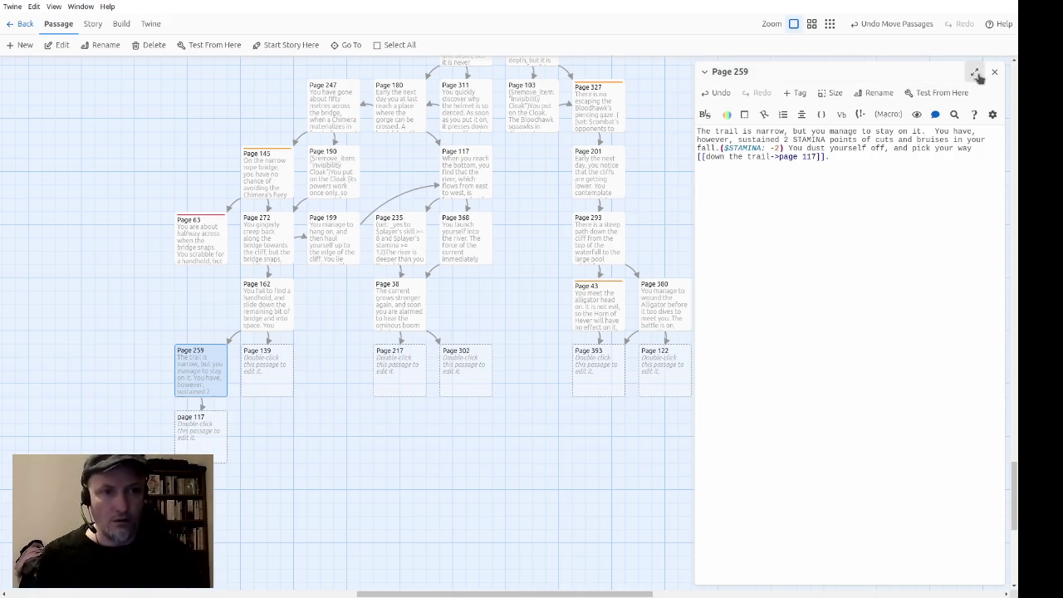
left_click(993, 73)
double_click(283, 385)
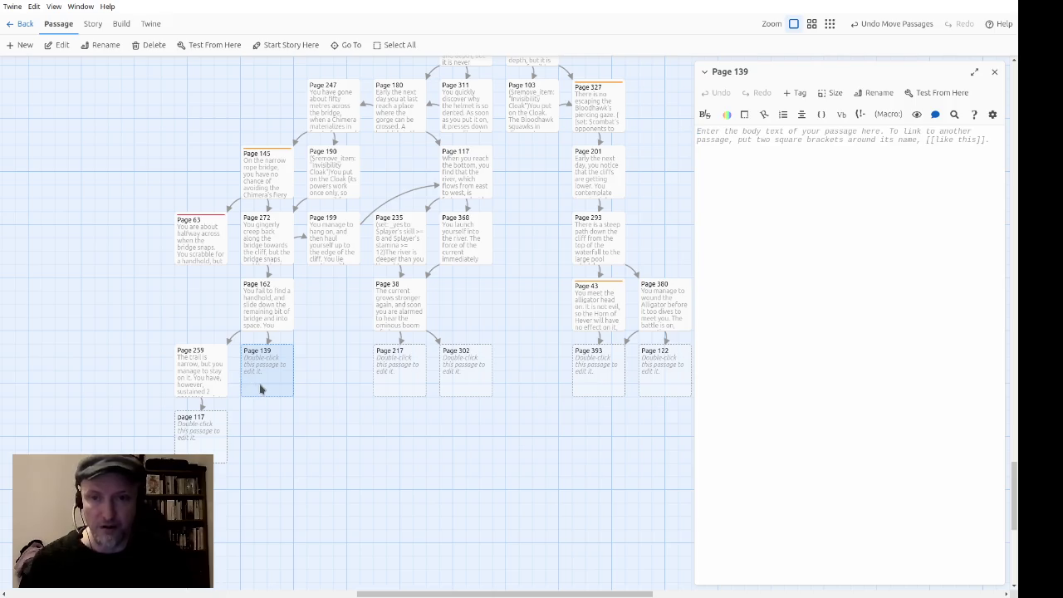
Step: Tag Page 139 with the existing death tag
left_click(794, 93)
left_click(795, 124)
left_click(790, 154)
left_click(725, 145)
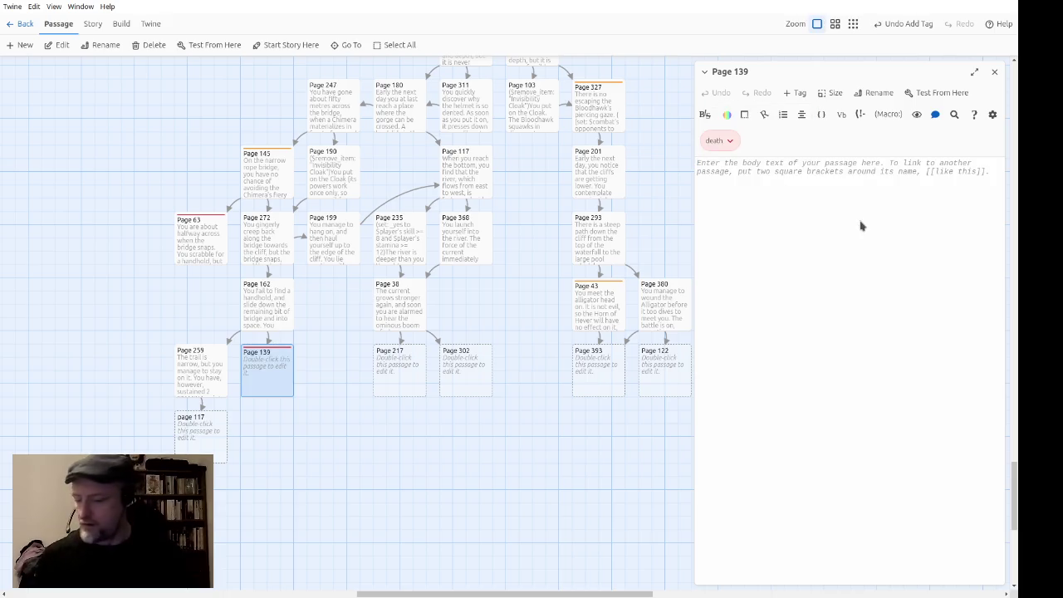
Step: Write Page 139's text: the trail gives way, plunging you to your death in the chasm below
type("You")
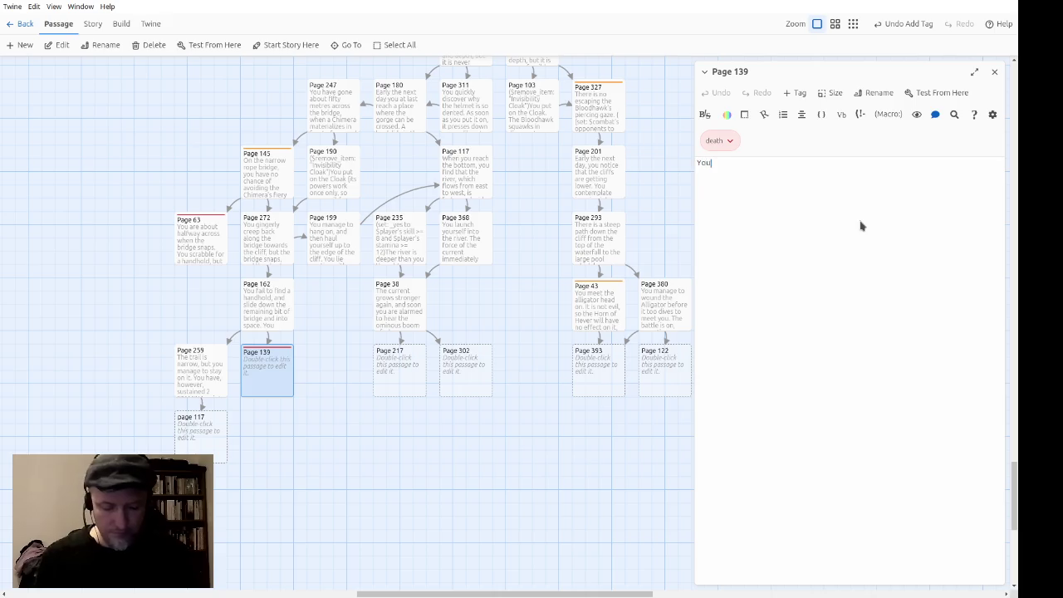
type(" land with such")
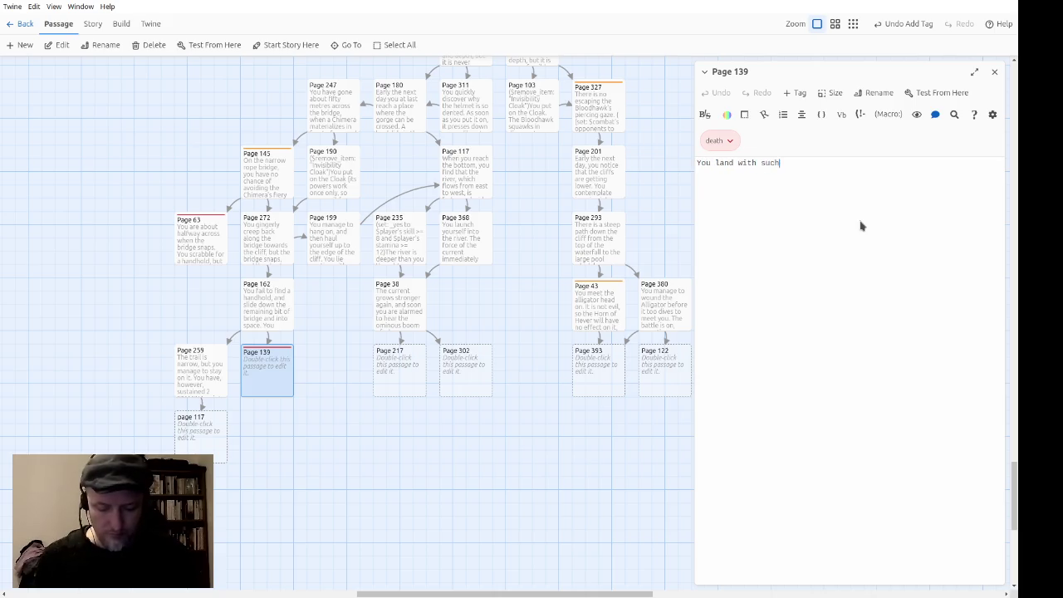
type(" a thump on the trail")
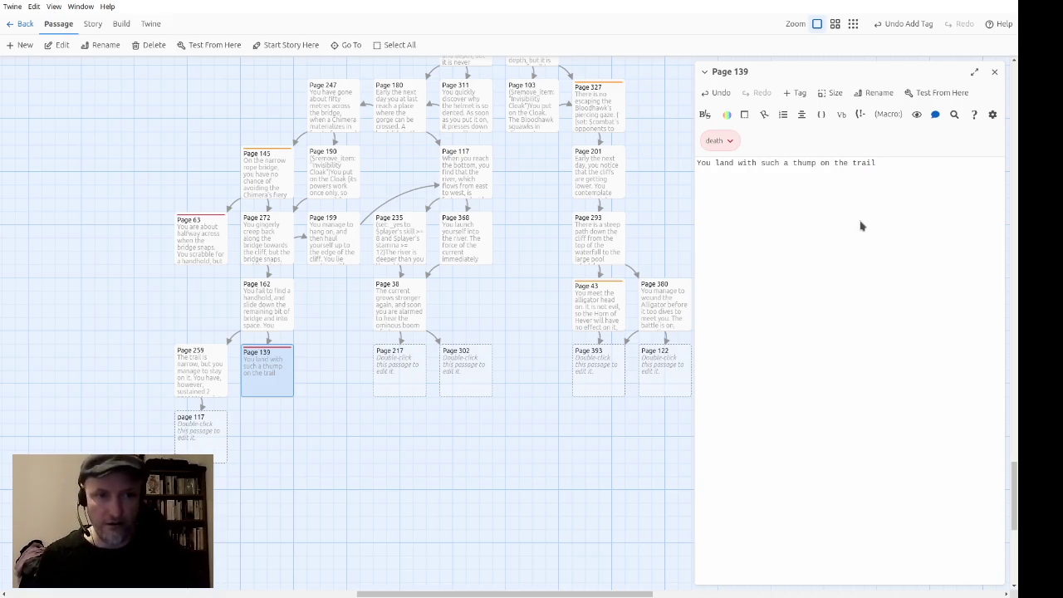
type("that ")
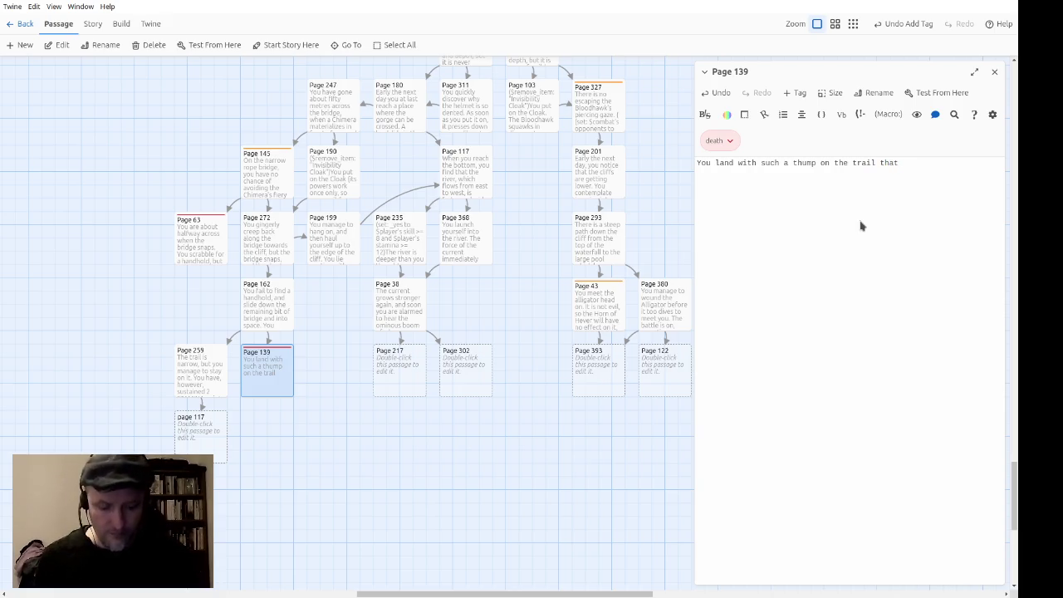
type("it supports ")
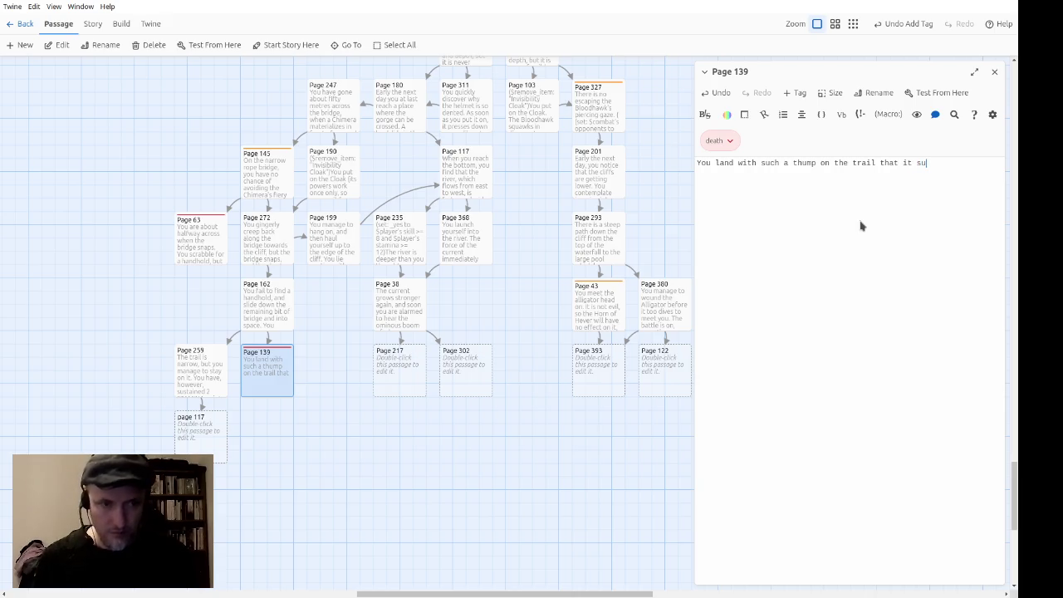
type("you for no")
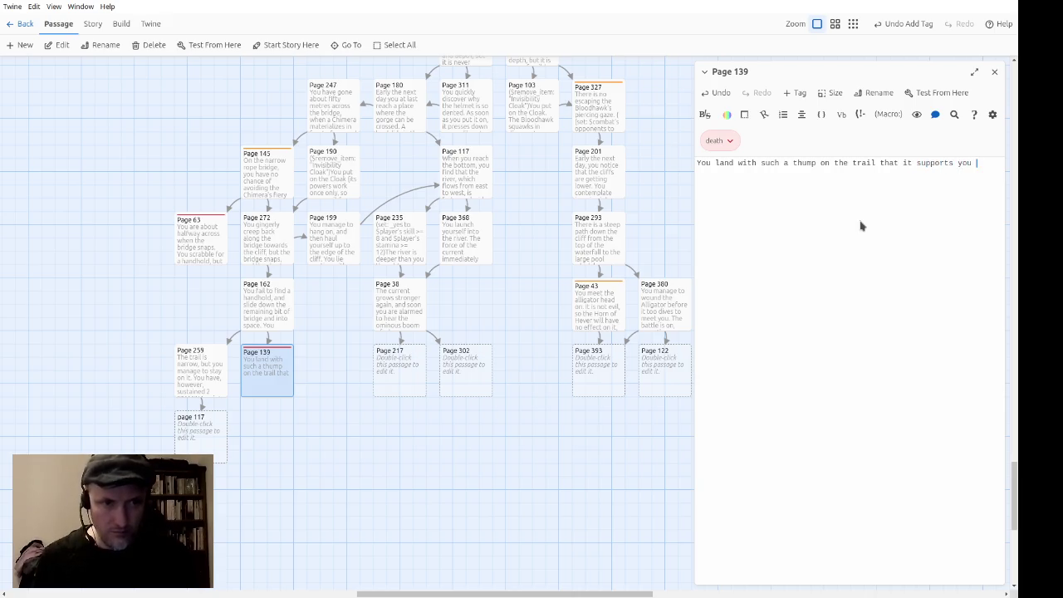
type(" more tha")
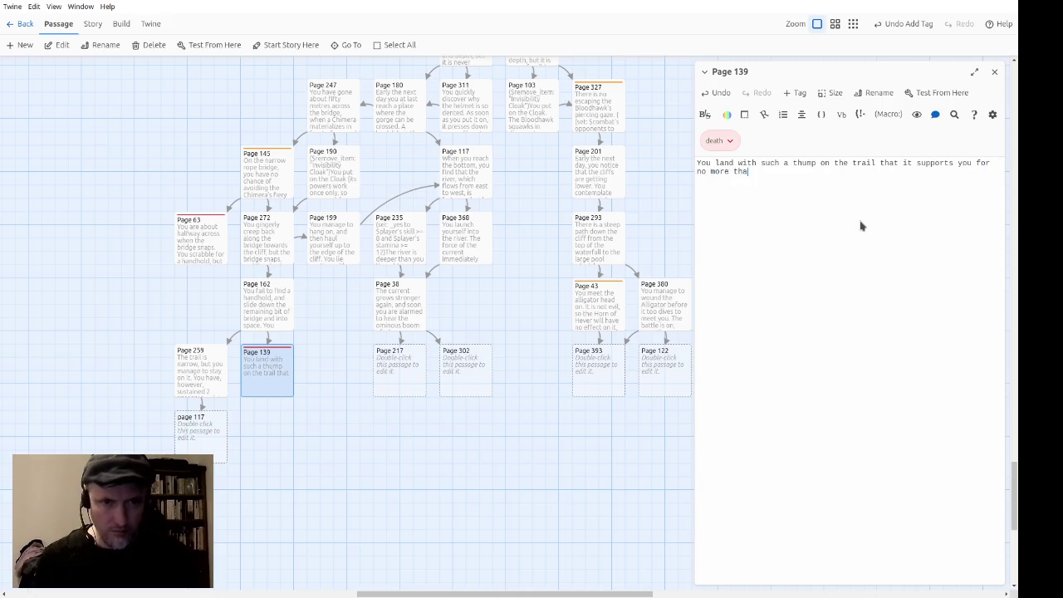
type("n an instant before crumbl")
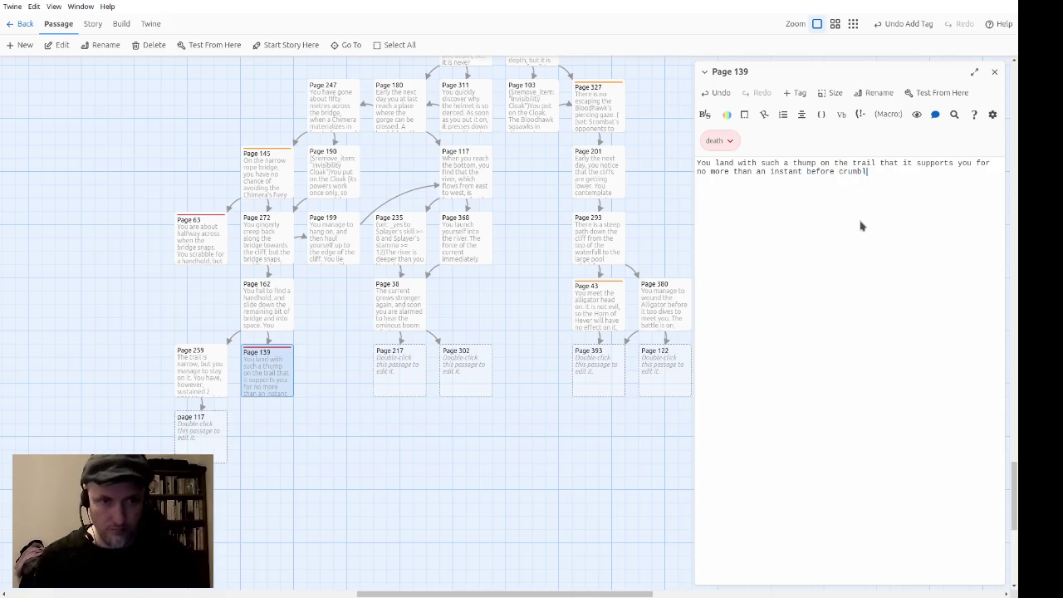
type("ing and plungin")
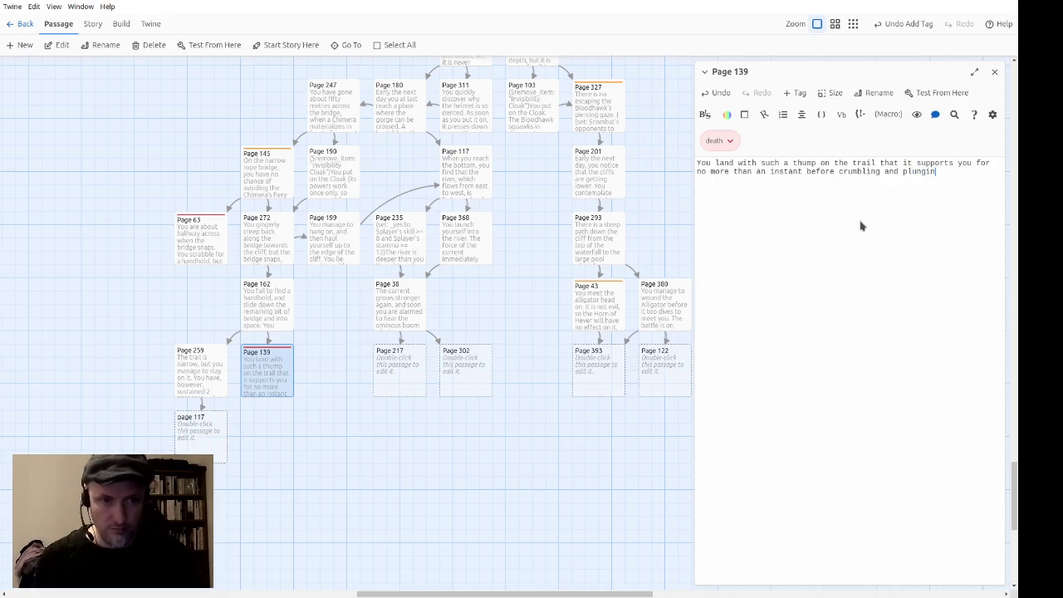
type("g you")
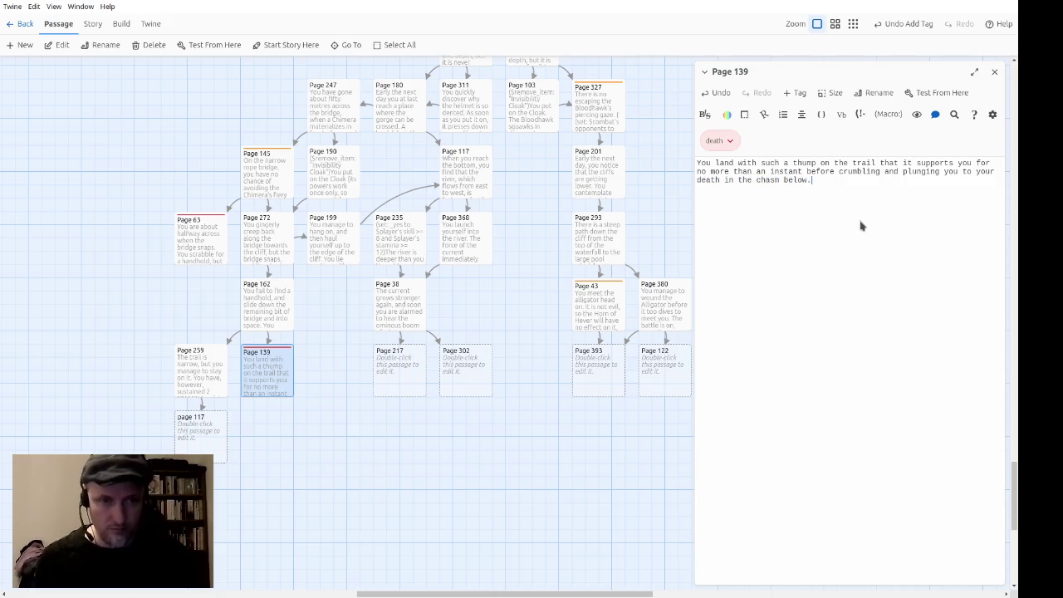
left_click(994, 71)
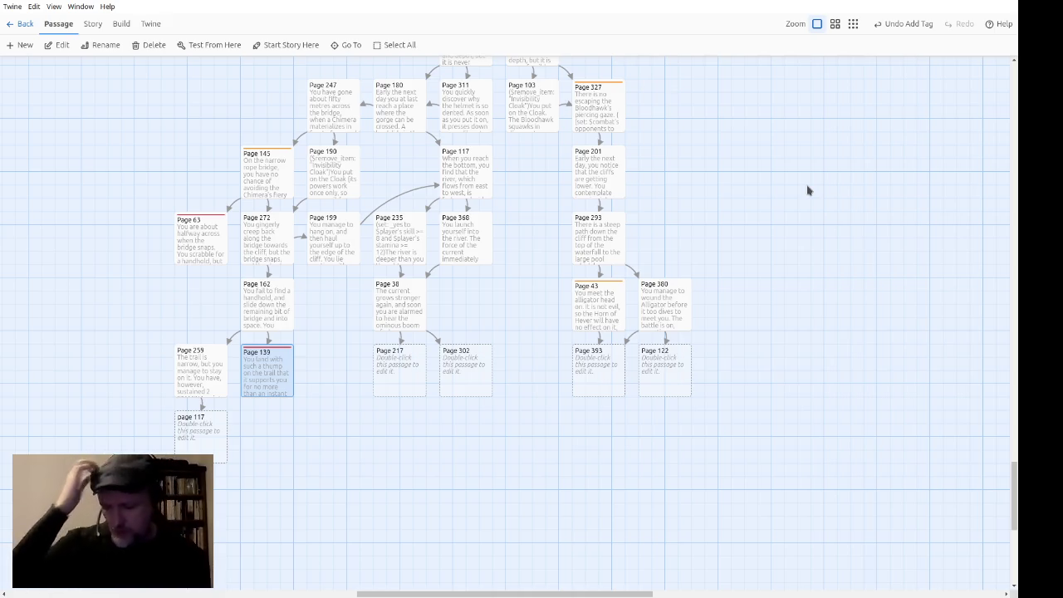
Step: Review Pages 217 and 38, then close both passage editors
double_click(399, 357)
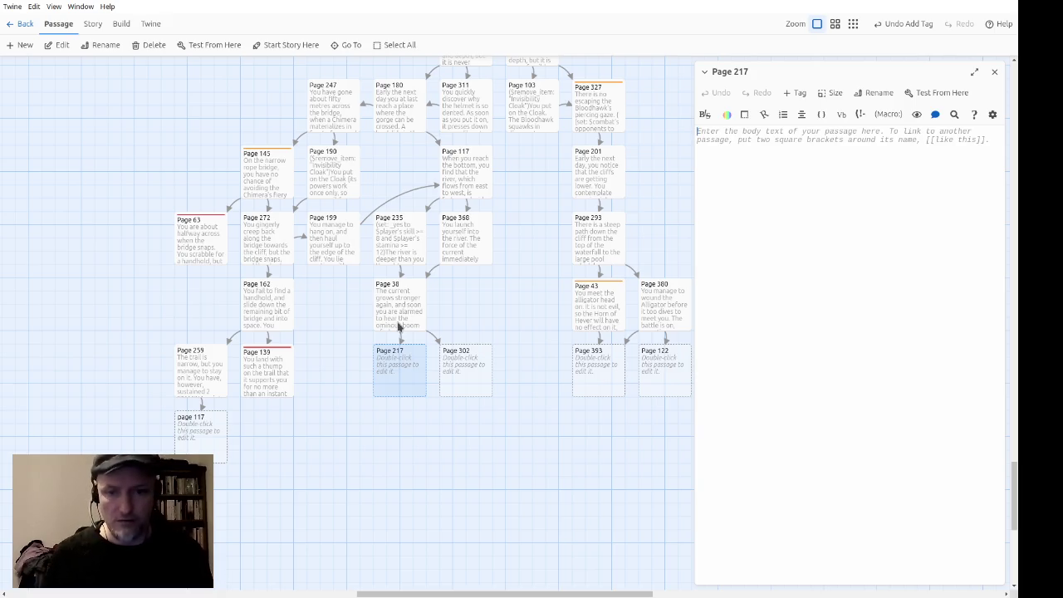
double_click(398, 326)
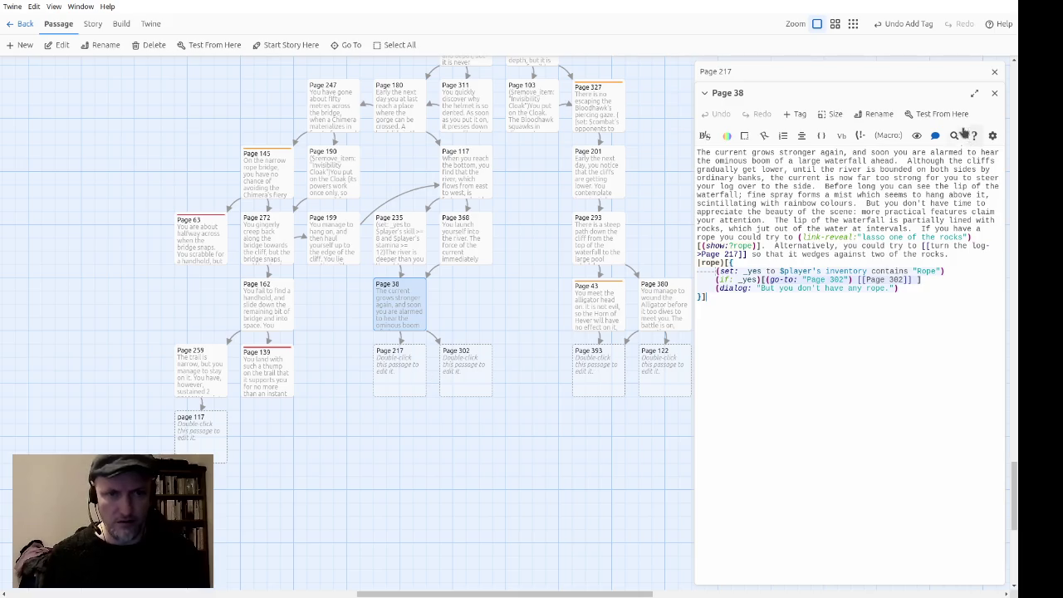
left_click(994, 93)
left_click(994, 73)
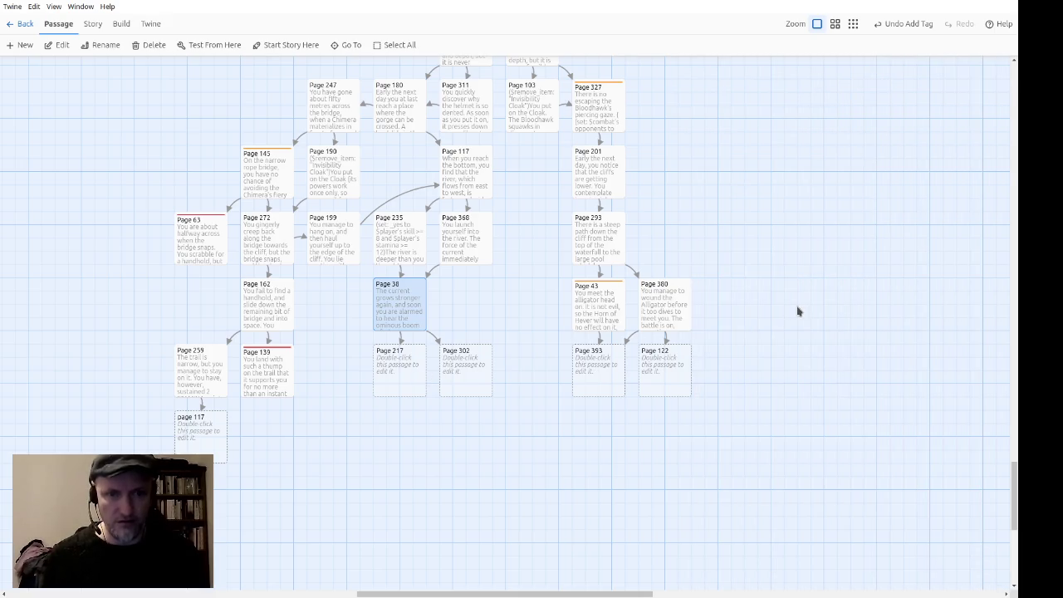
Step: Review Page 380's code, then open Page 162 for editing
double_click(663, 303)
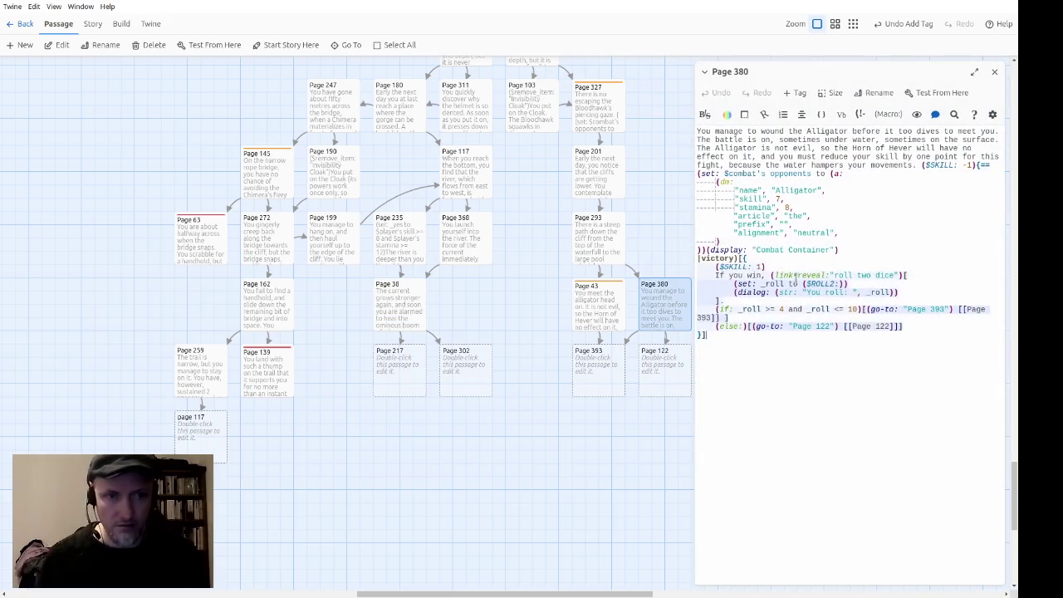
left_click(994, 72)
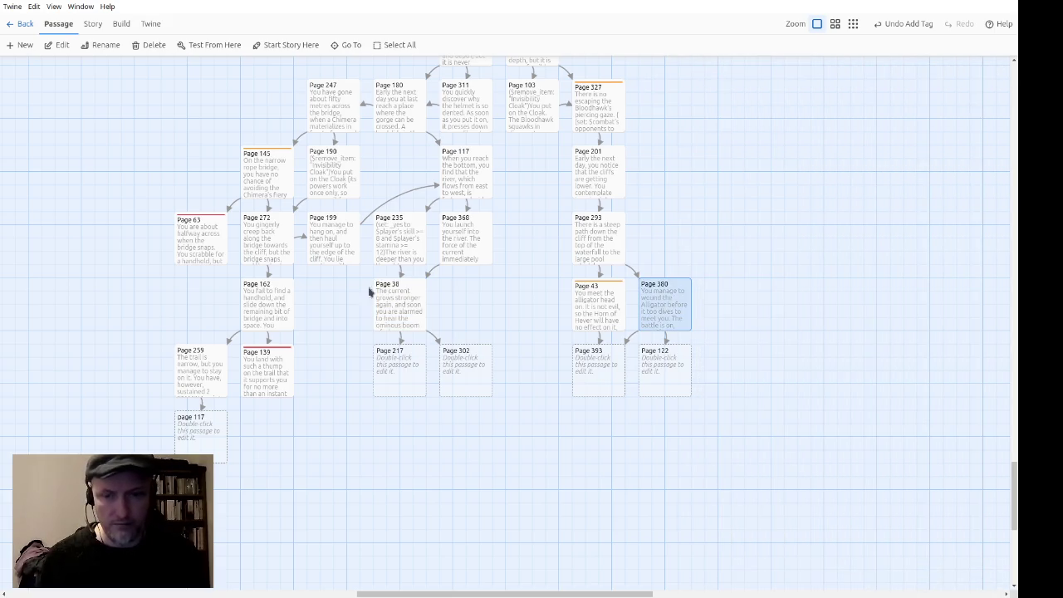
double_click(270, 313)
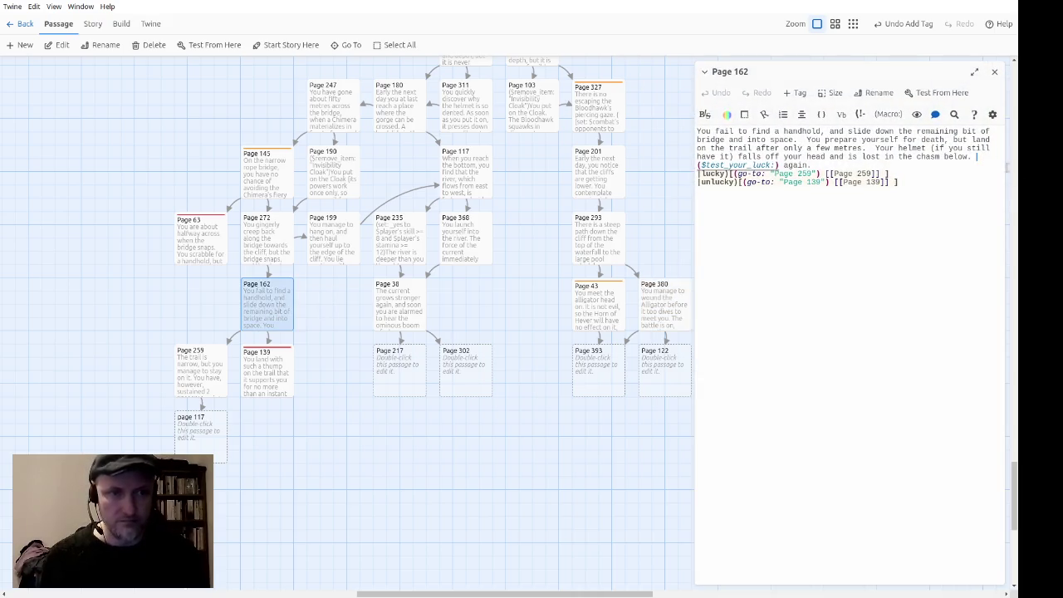
Step: Copy Page 162's test-your-luck lines and give it the existing to-do tag
key("shift+Down")
key("shift+Down")
key("shift+Down")
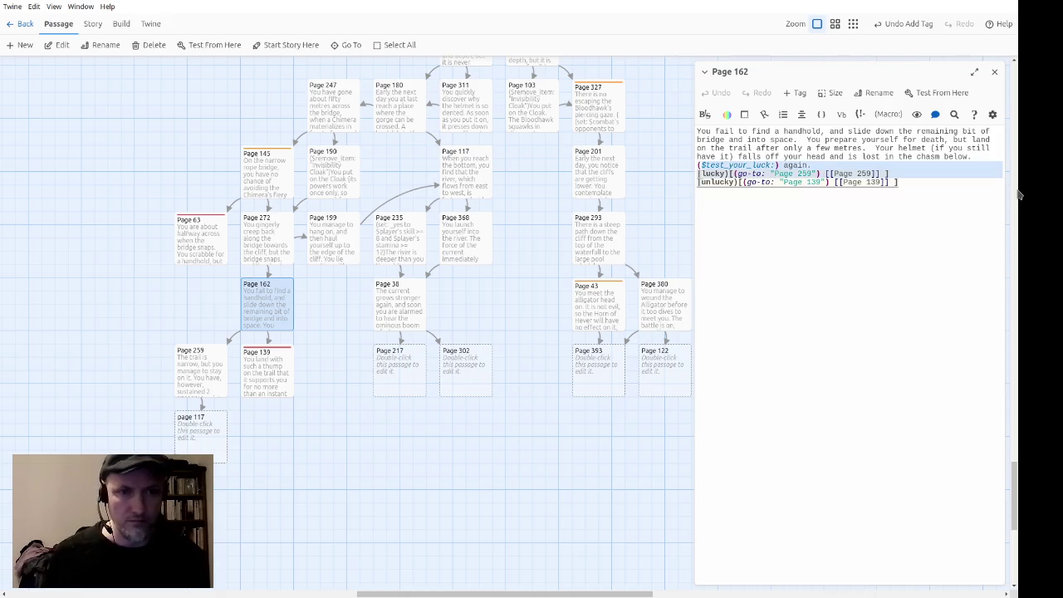
key("Left")
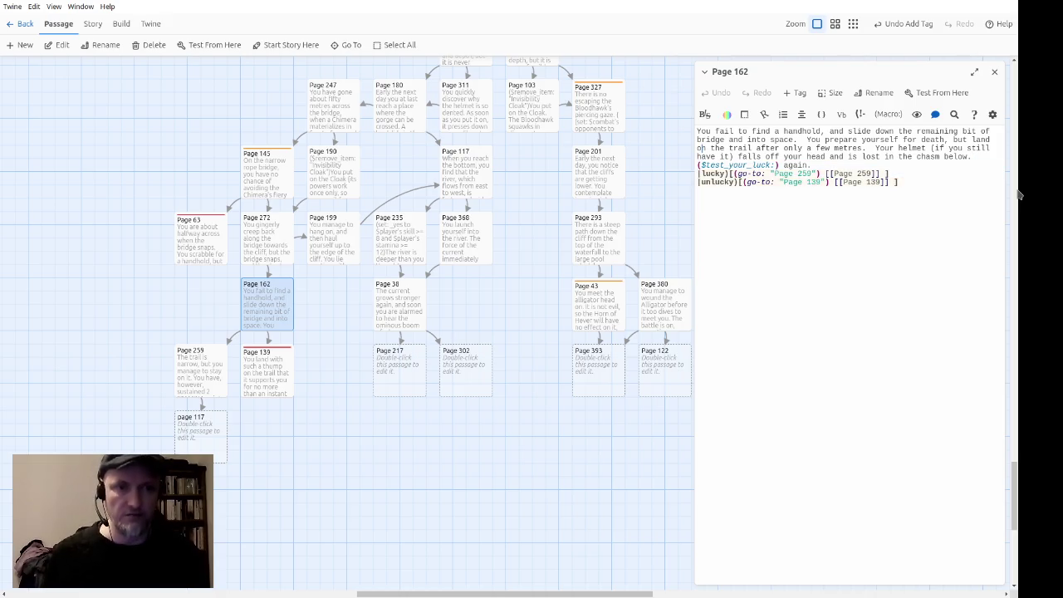
left_click(795, 92)
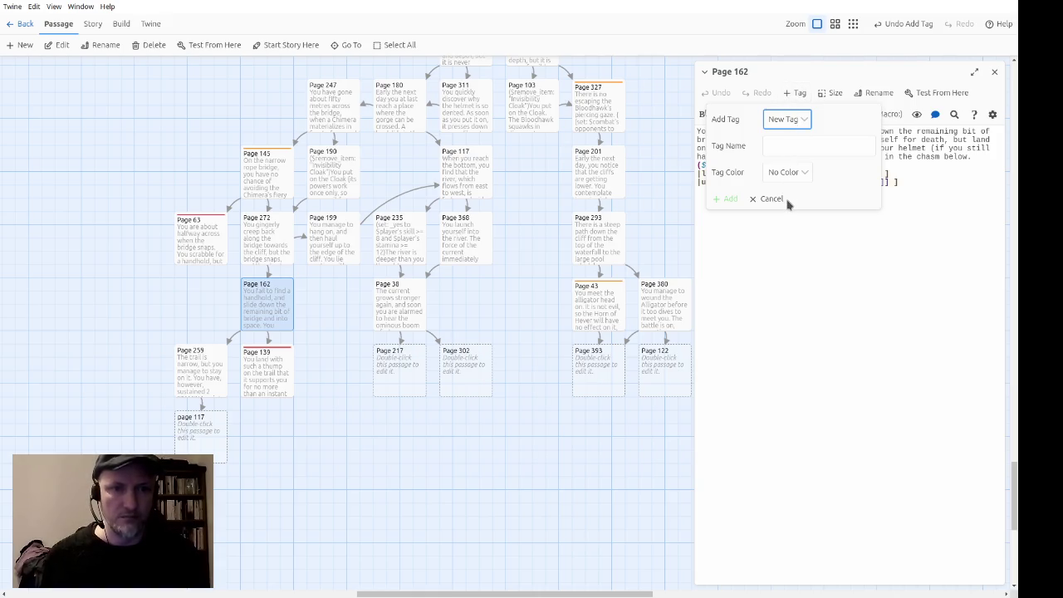
left_click(787, 201)
left_click(729, 146)
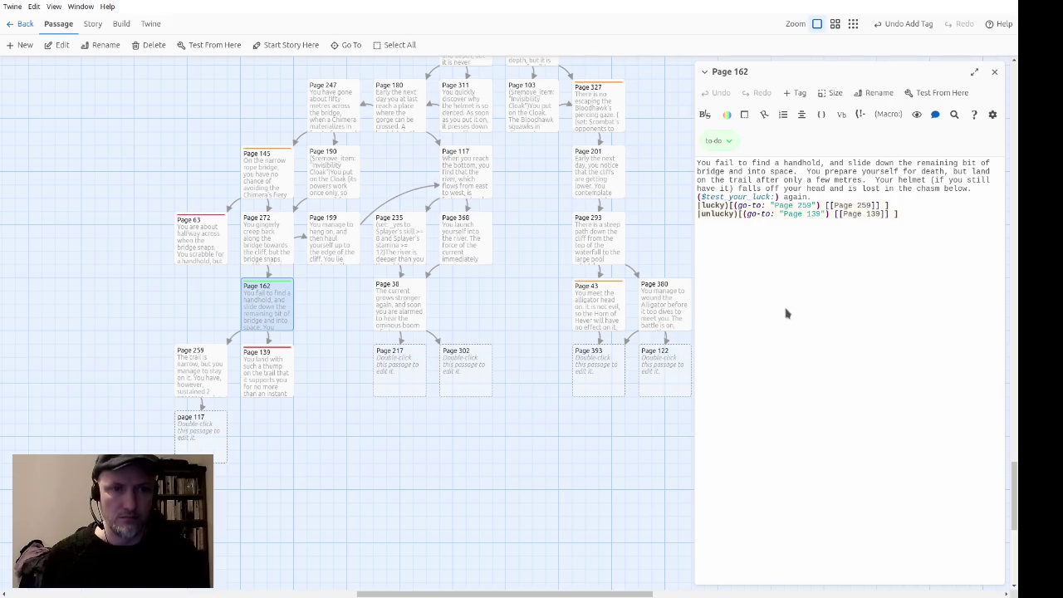
Step: Close Page 162 and open the empty Page 217 passage
left_click(993, 72)
left_click(465, 380)
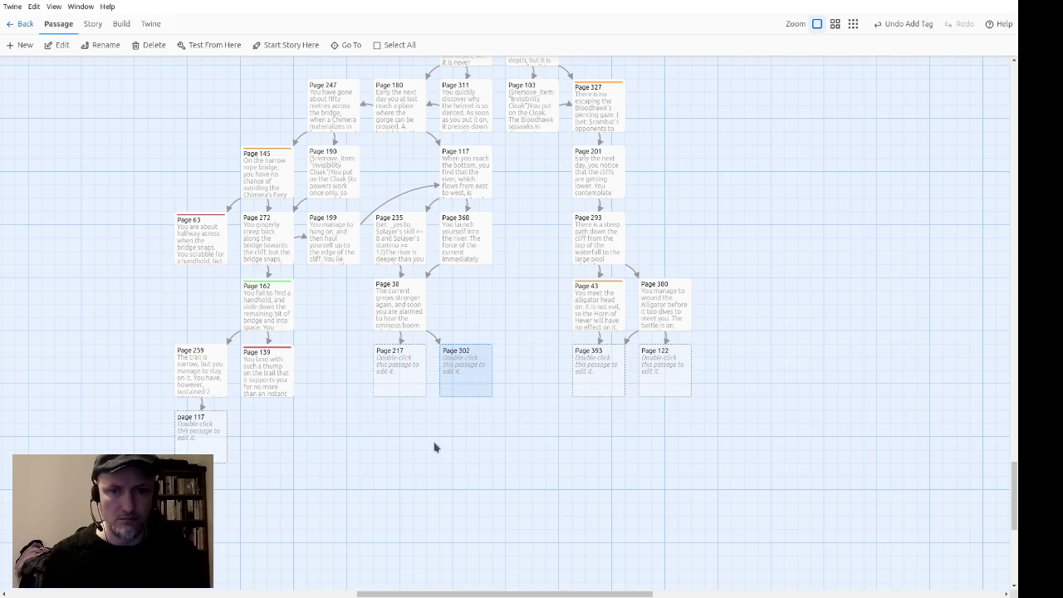
double_click(417, 378)
Step: Paste the luck-test lines into Page 217 and remove the leftover ' again.'
left_click(807, 359)
key("ctrl+v")
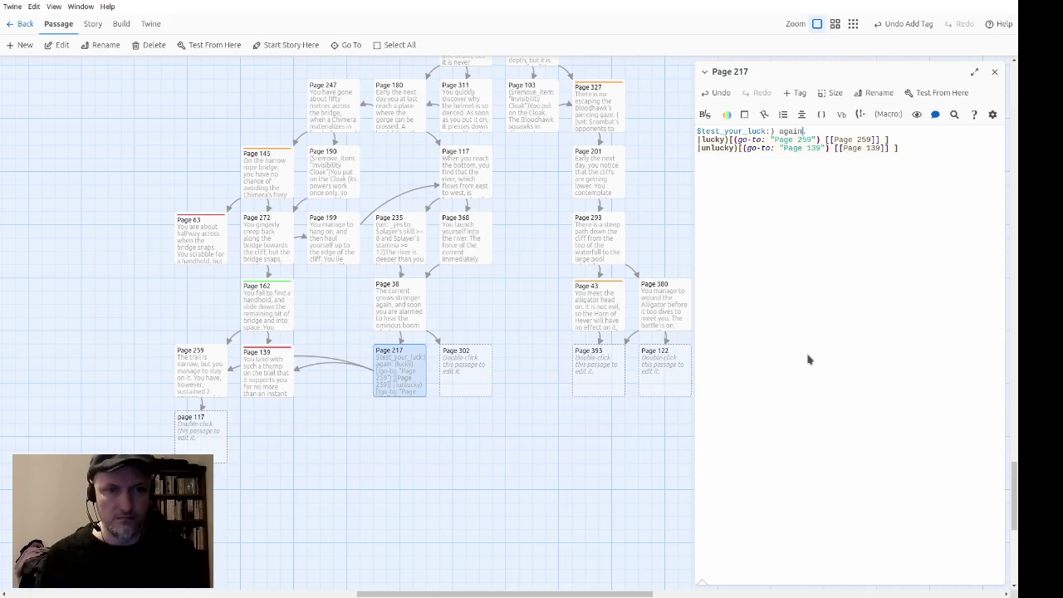
key("BackSpace")
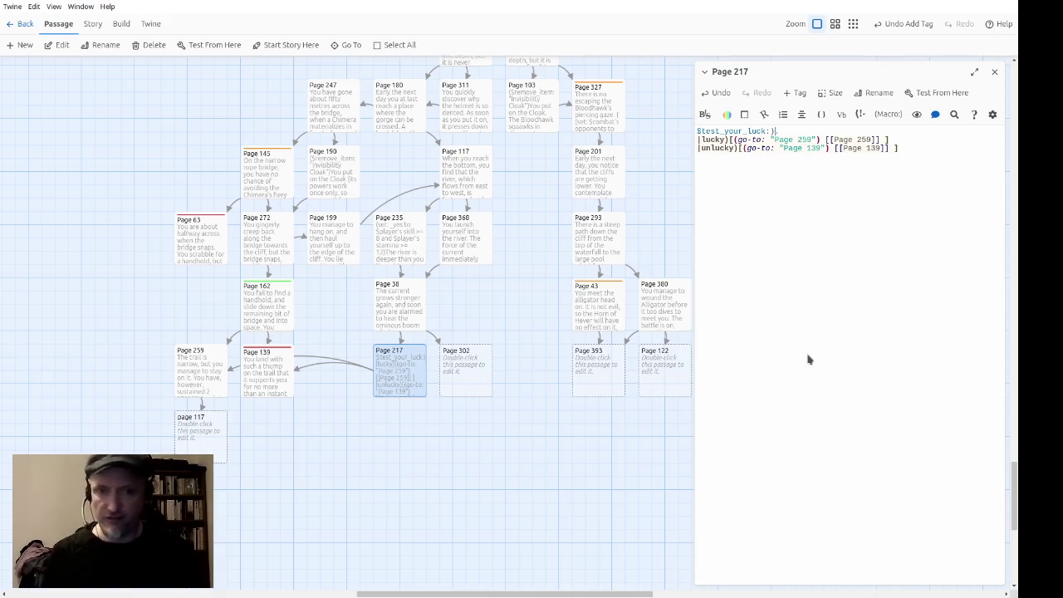
Step: Retarget the lucky branch and link to Page 133 and the unlucky ones to Page 116
key("BackSpace")
key("BackSpace")
key("BackSpace")
type("133")
key("Down")
key("Delete")
key("Delete")
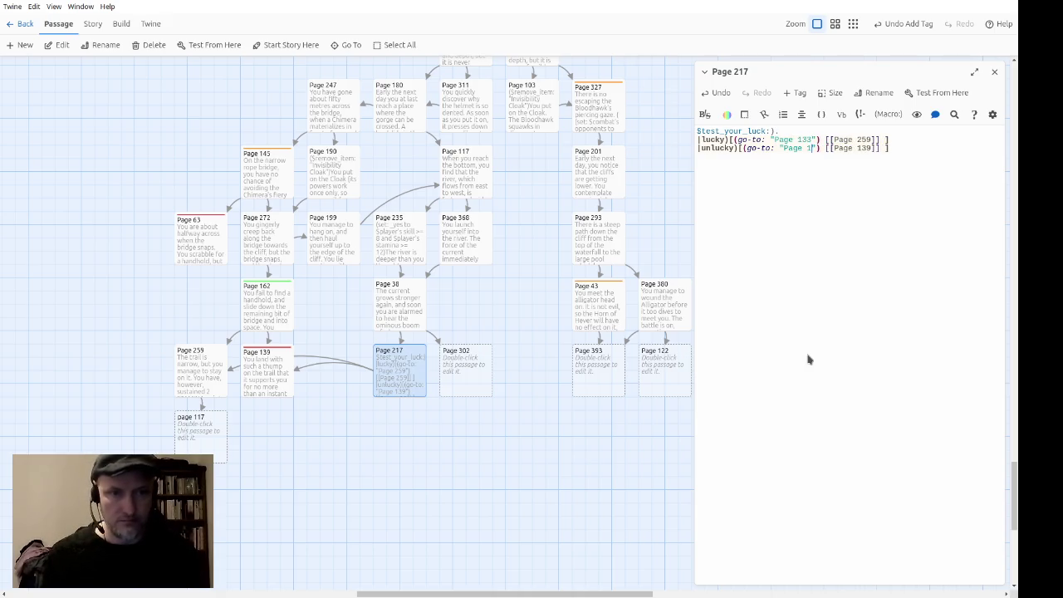
type("16")
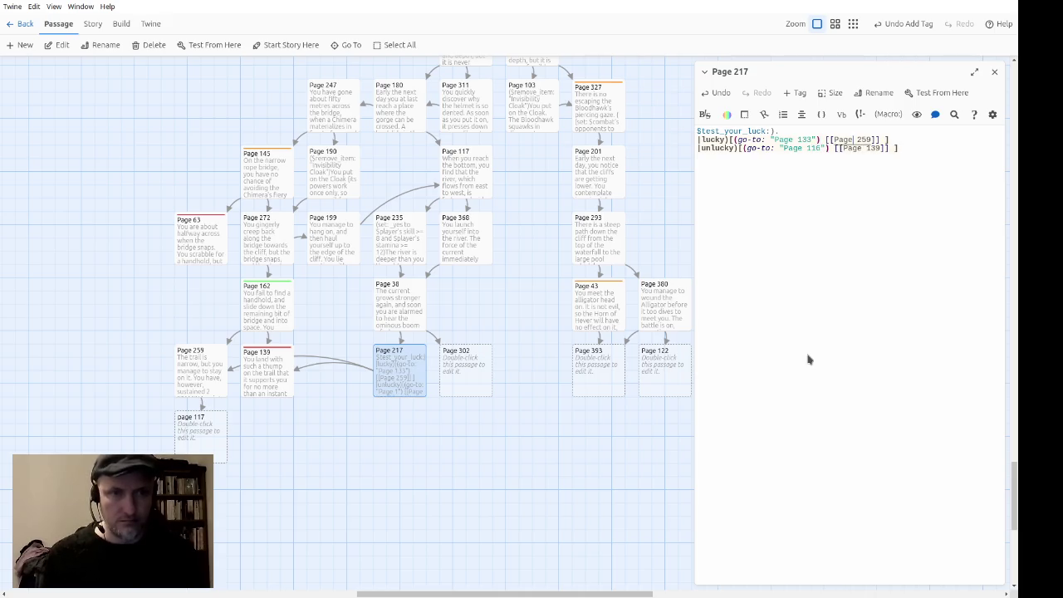
key("Delete")
key("Delete")
key("Delete")
type("133")
key("Down")
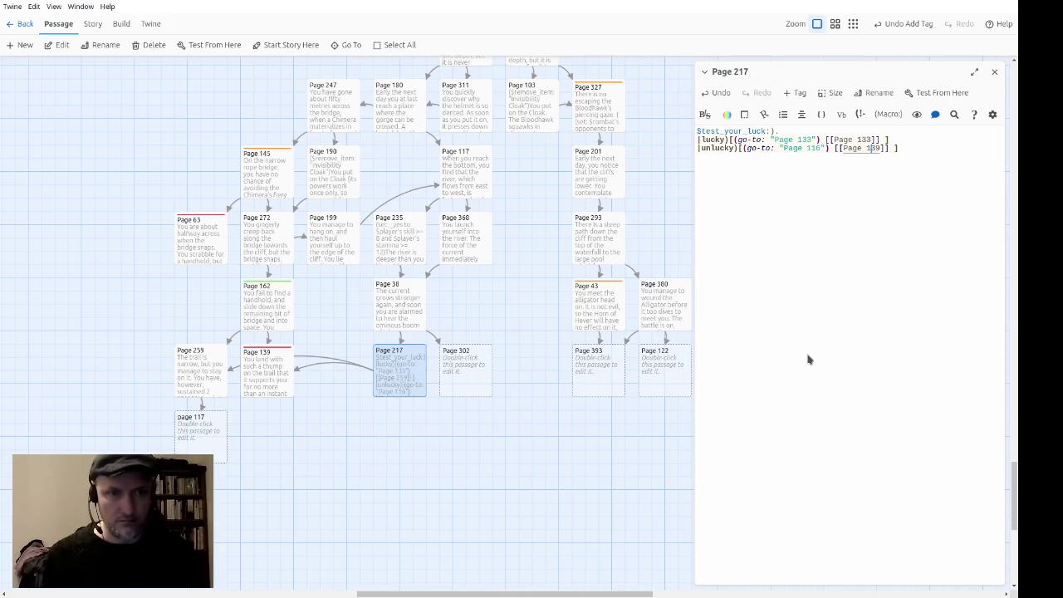
key("Delete")
key("Delete")
type("16")
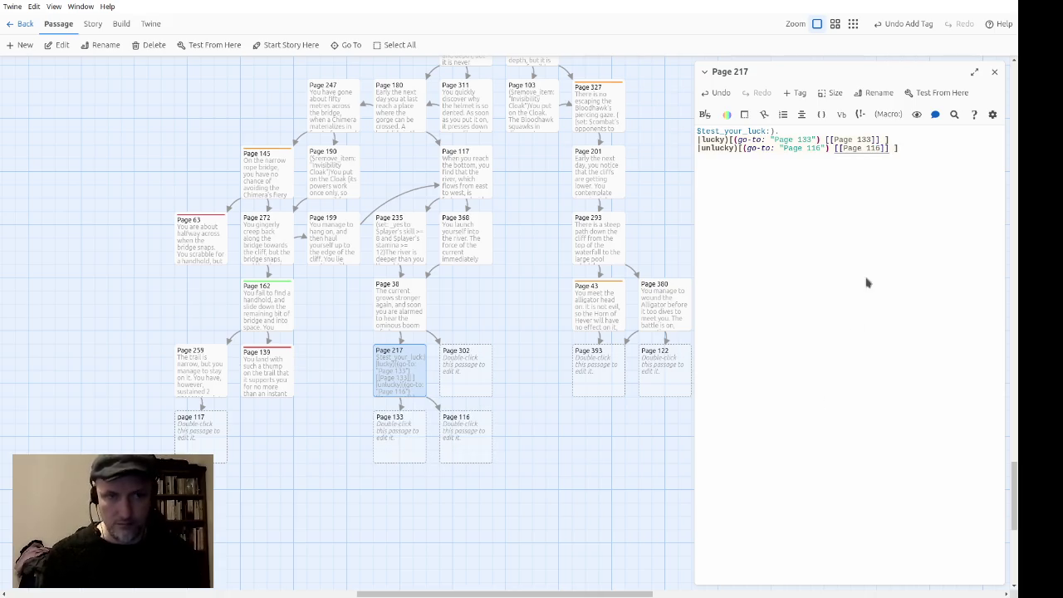
left_click(993, 72)
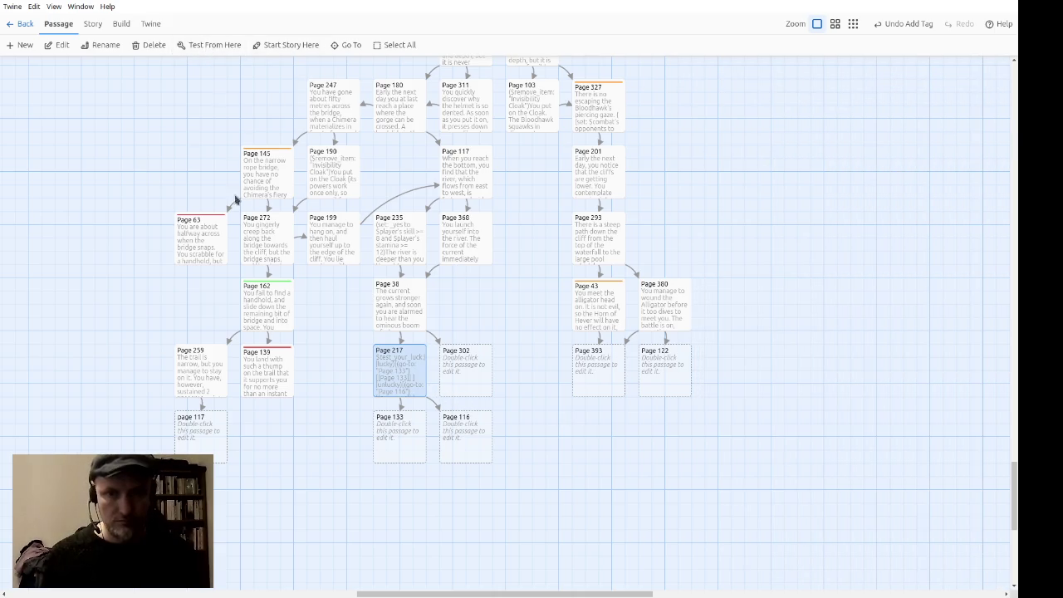
Step: Add the missing '(' before $test_your_luck: in Page 217, then check that Page 302 is empty
left_click(365, 380)
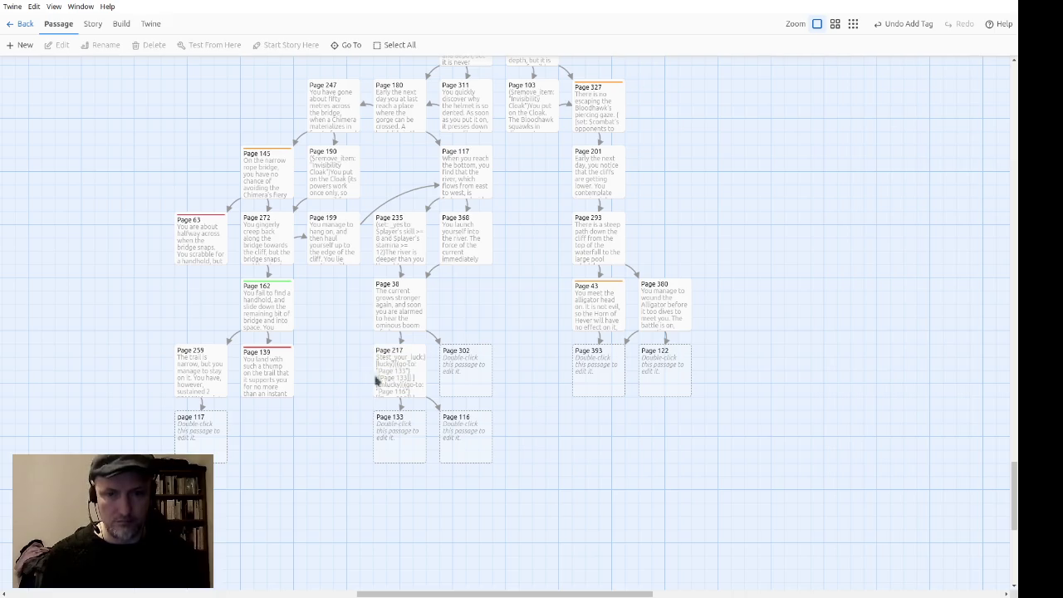
double_click(386, 377)
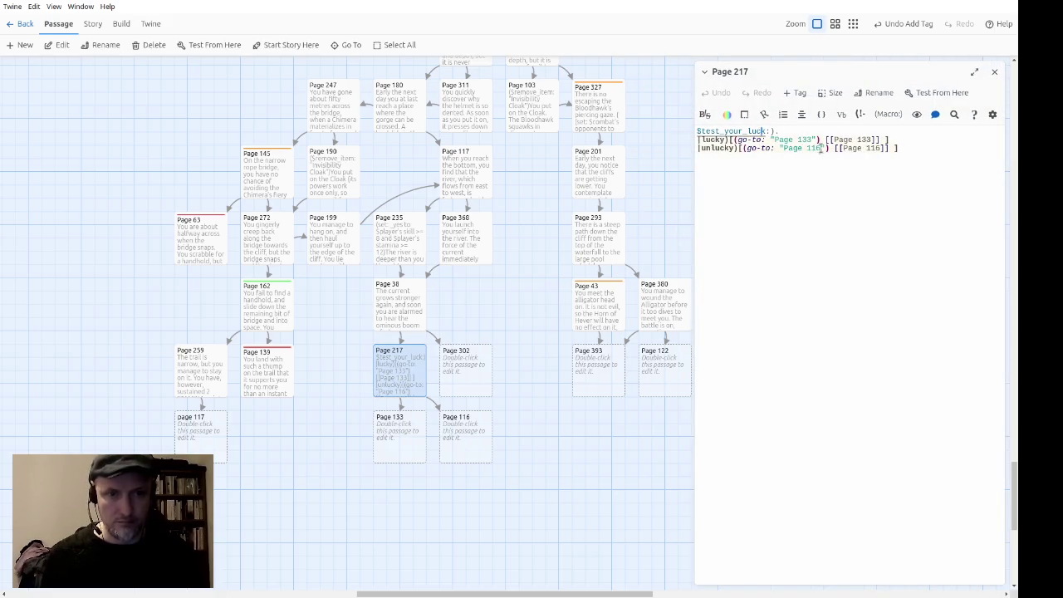
type("(")
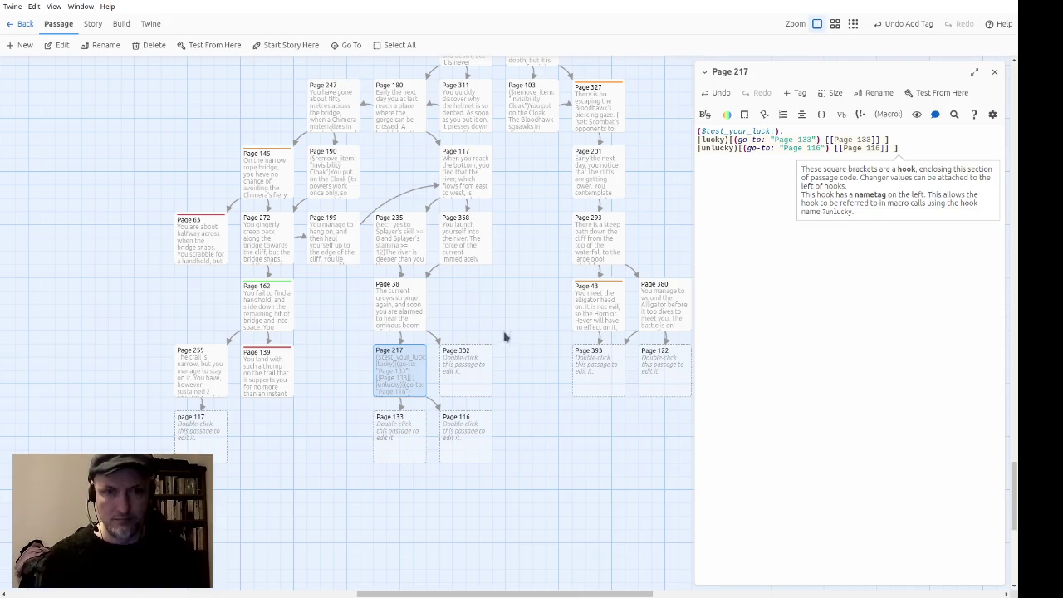
left_click(993, 71)
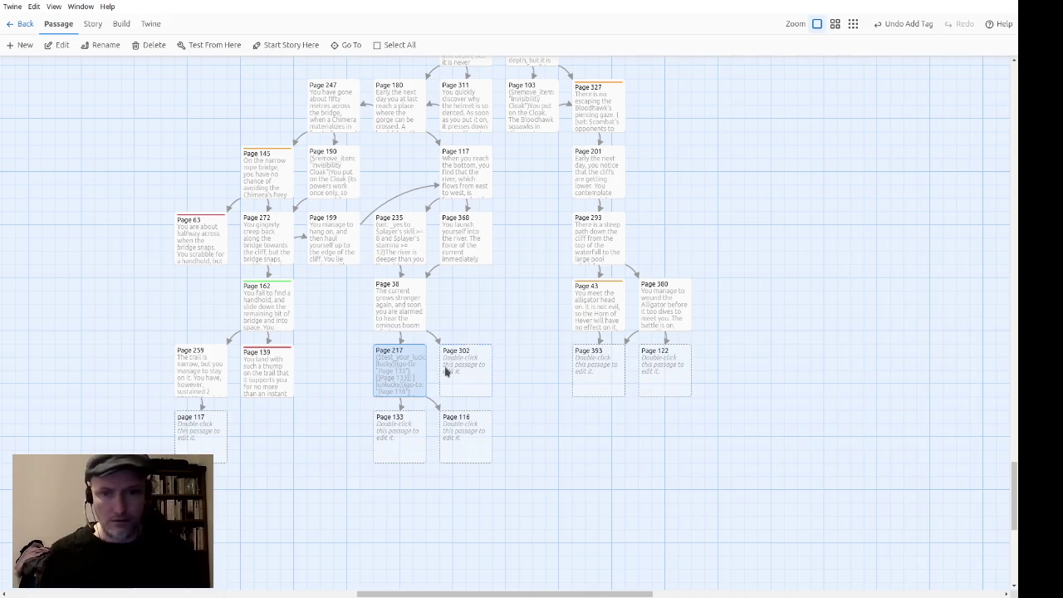
double_click(446, 370)
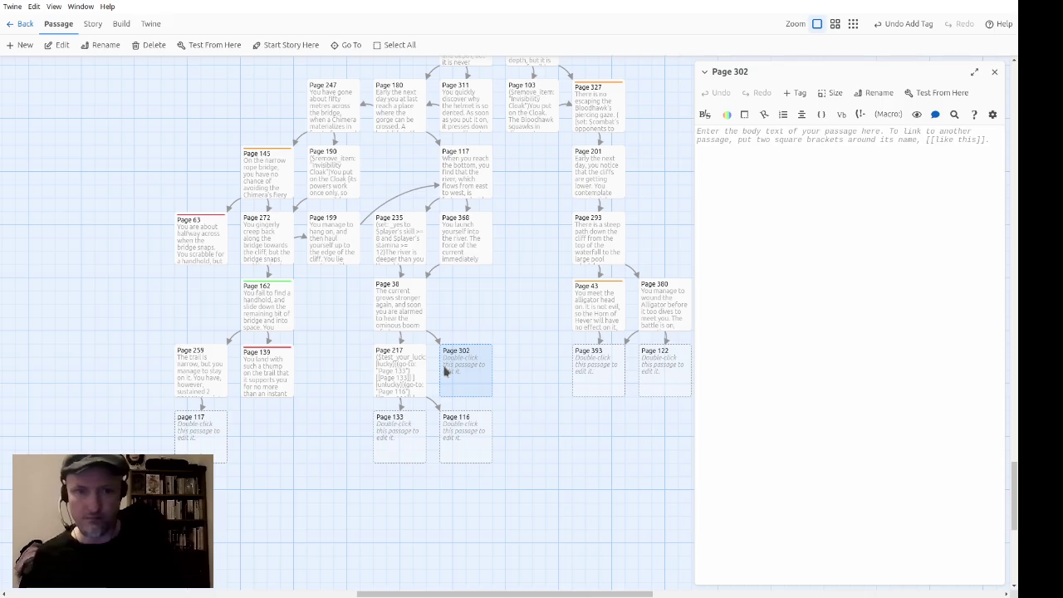
left_click(993, 72)
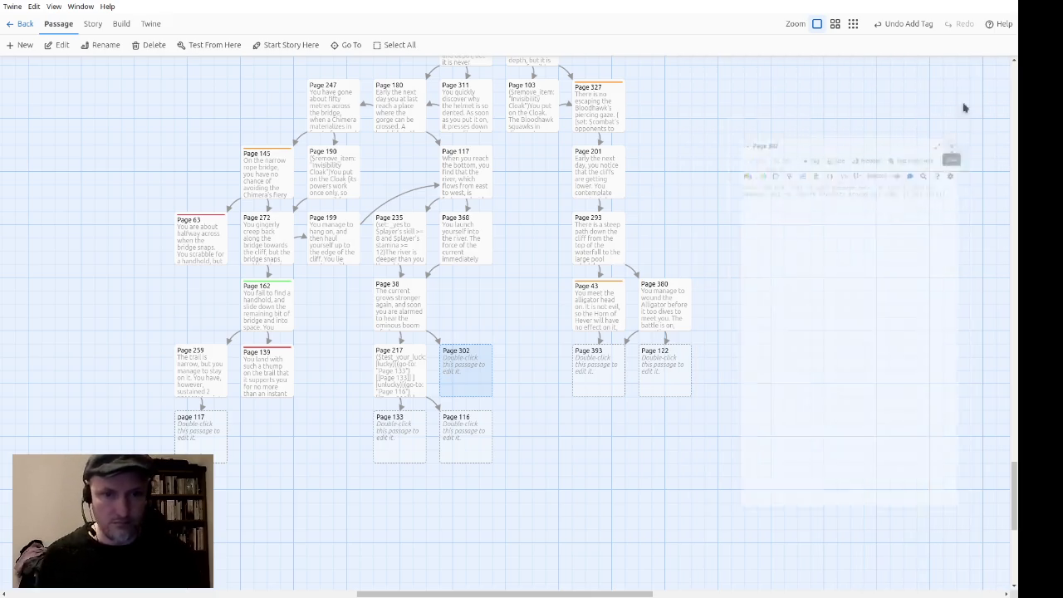
Step: Select and copy all of Page 148's dice-roll code
scroll(533, 344, "up", 1)
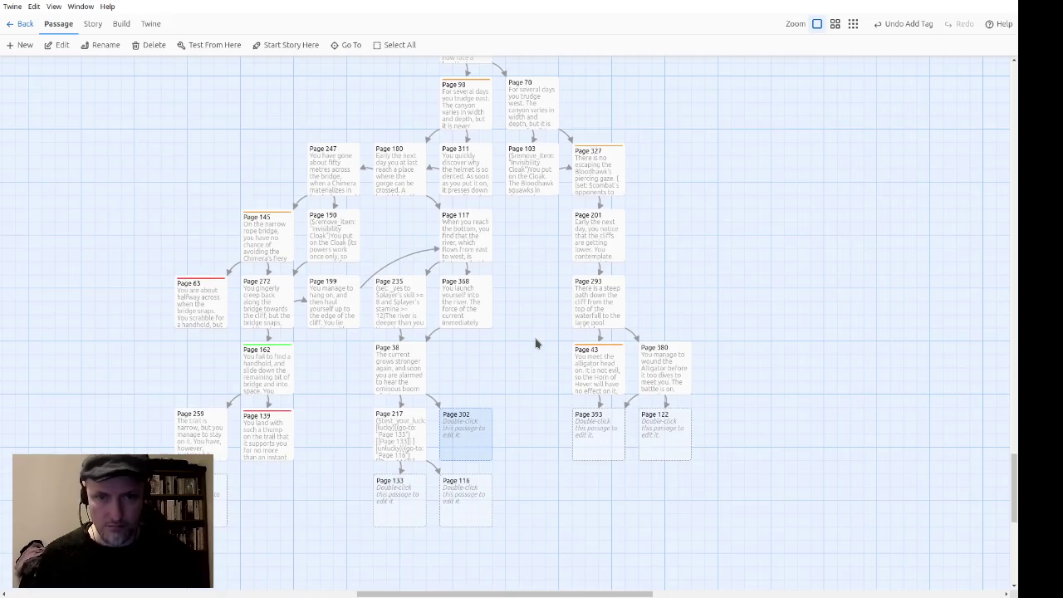
scroll(520, 370, "up", 5)
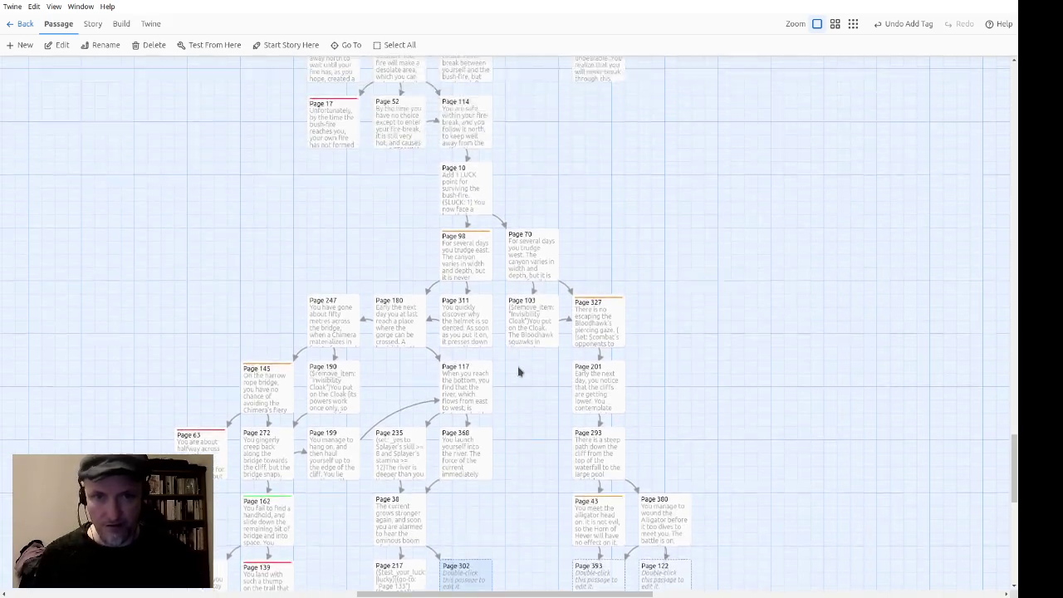
scroll(569, 378, "up", 1)
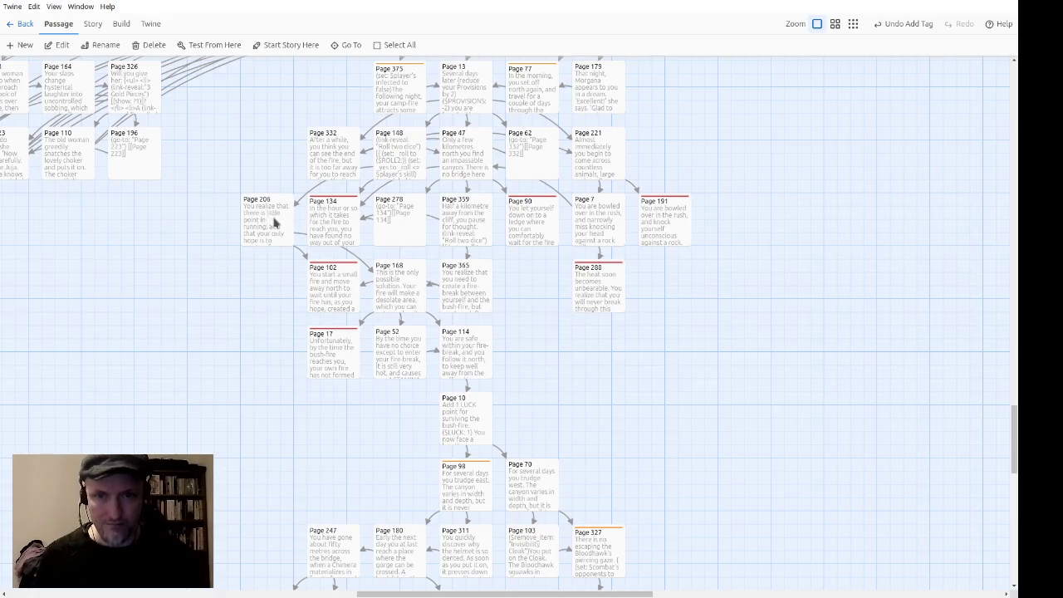
scroll(424, 282, "up", 1)
double_click(398, 229)
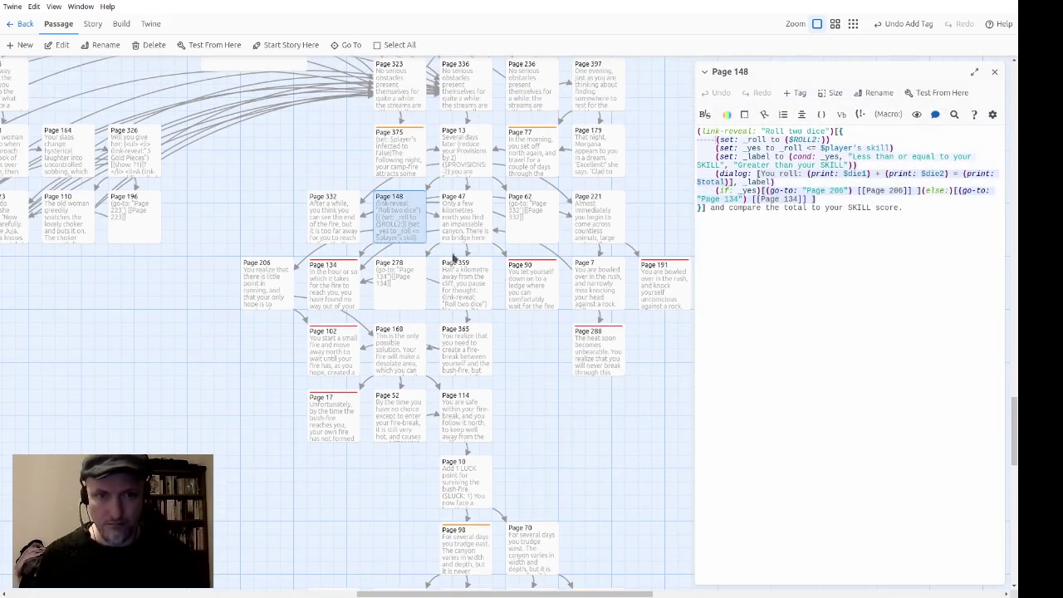
key("ctrl+a")
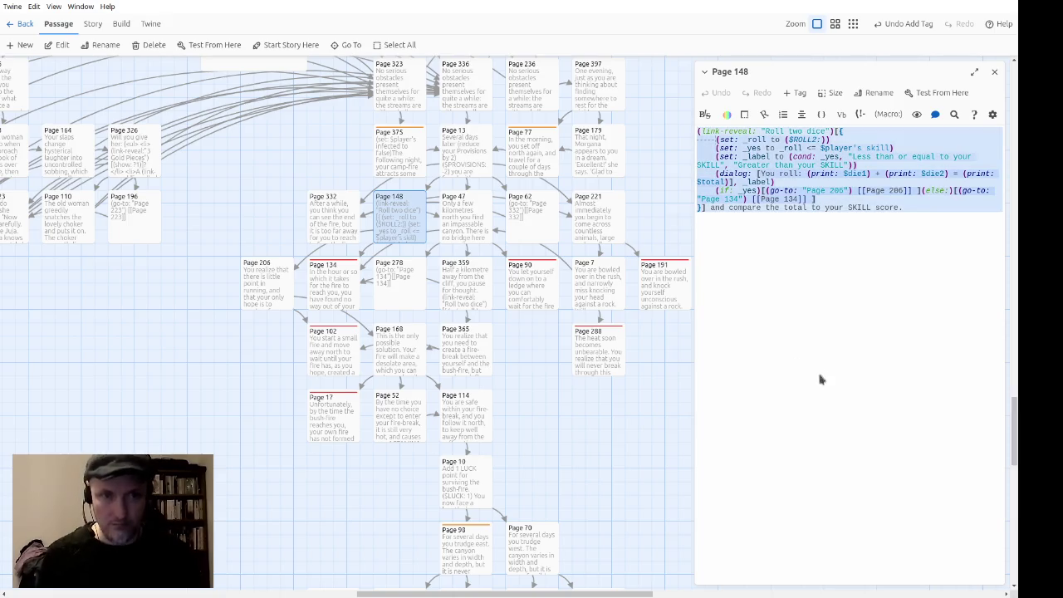
left_click(994, 72)
scroll(686, 277, "down", 7)
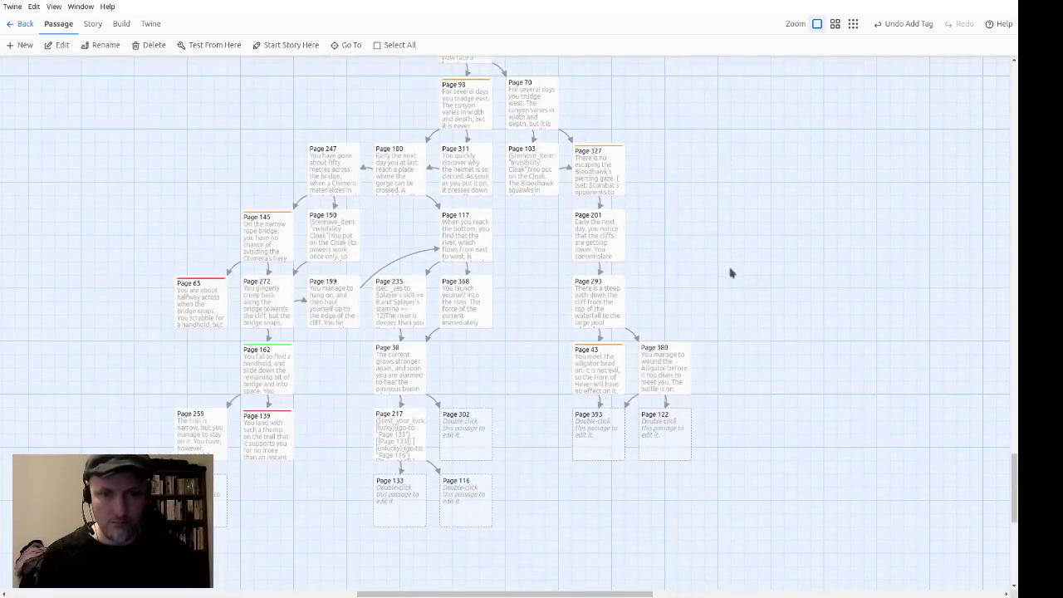
Step: Paste the dice-roll code into Page 302 and locate its Page 206 success destination
double_click(470, 419)
key("ctrl+v")
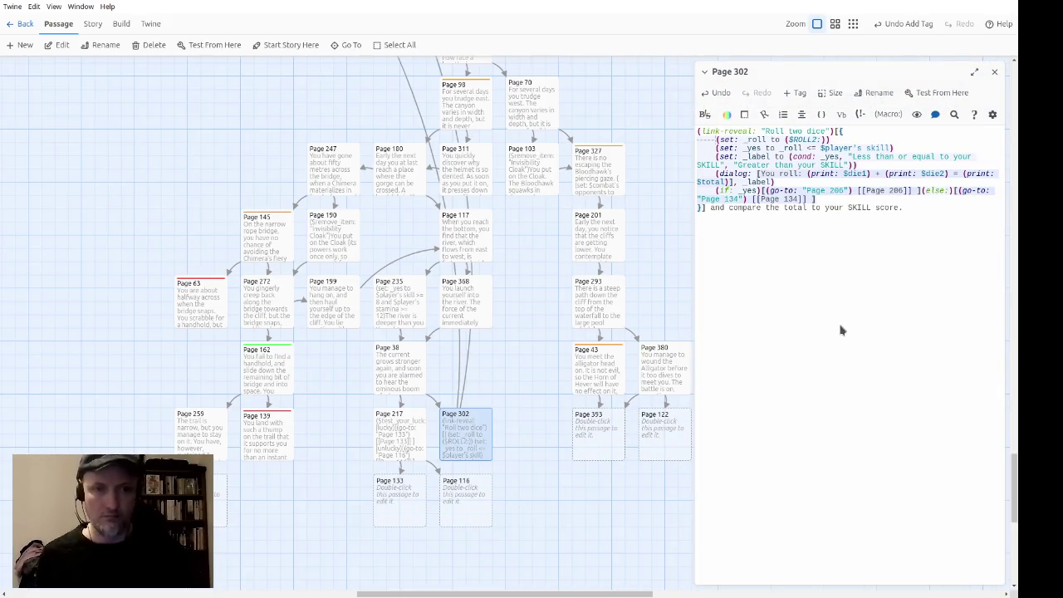
key("Up")
key("Up")
key("Up")
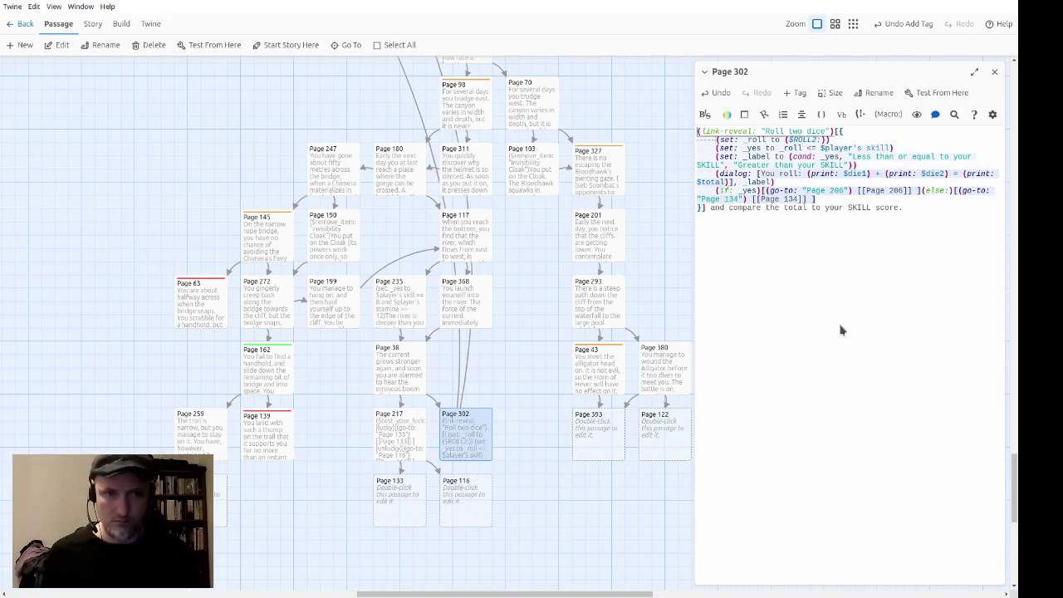
key("Down")
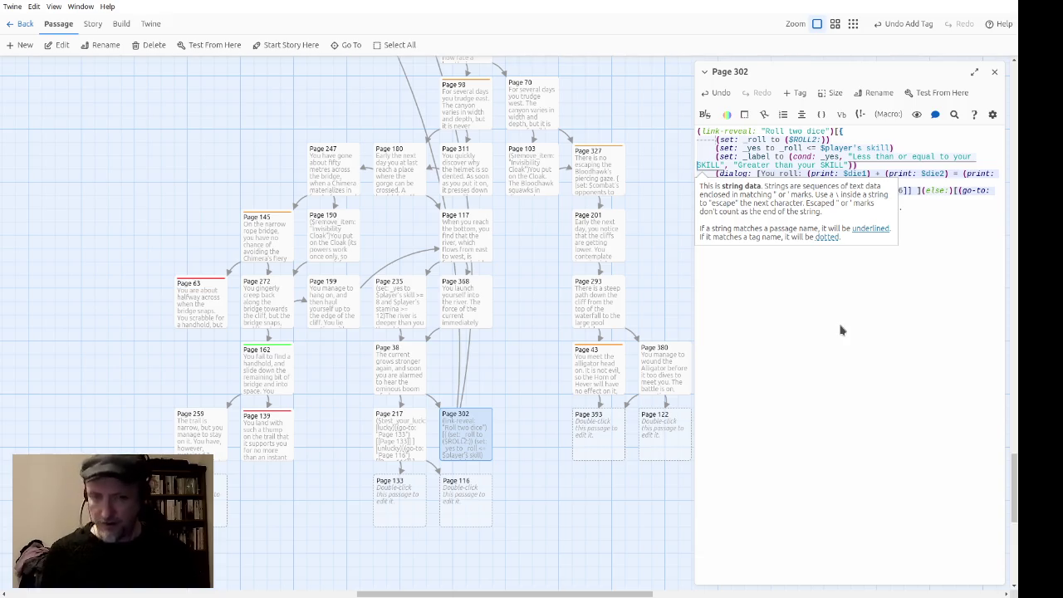
key("Up")
key("Up")
key("ctrl+Right")
key("ctrl+Right")
key("ctrl+Right")
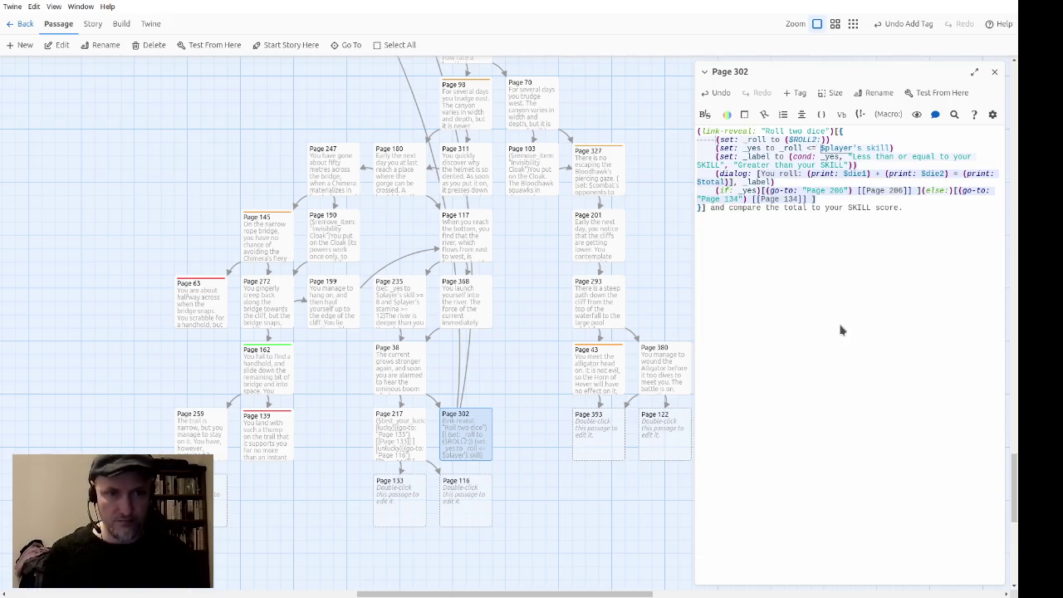
key("Down")
key("Down")
key("ctrl+Right")
key("ctrl+Right")
key("ctrl+Right")
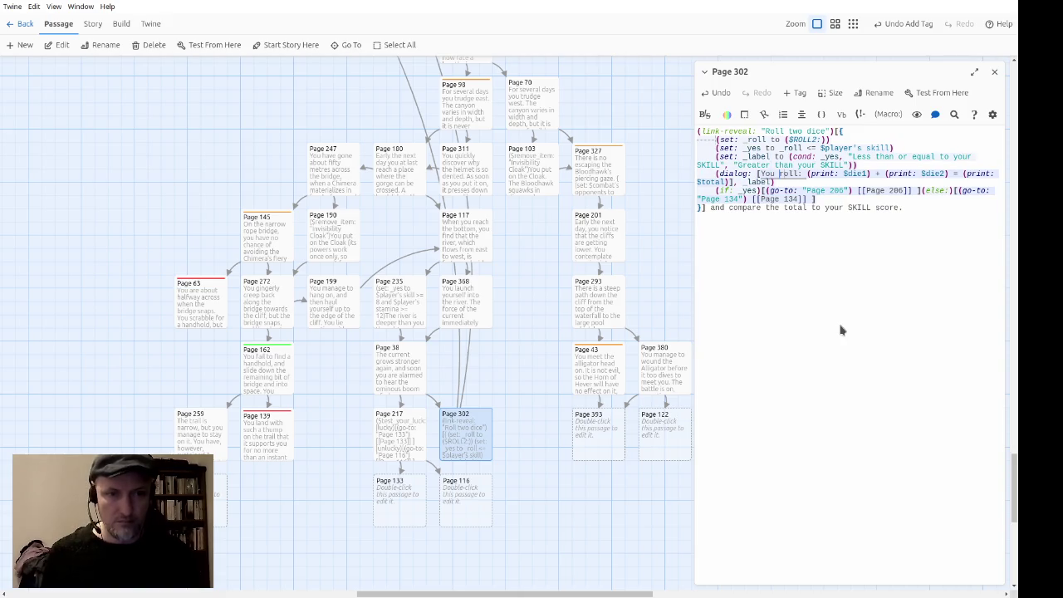
key("ctrl+Right")
key("ctrl+Right")
key("ctrl+Right")
key("Left")
key("ctrl+Left")
key("ctrl+Left")
key("ctrl+Left")
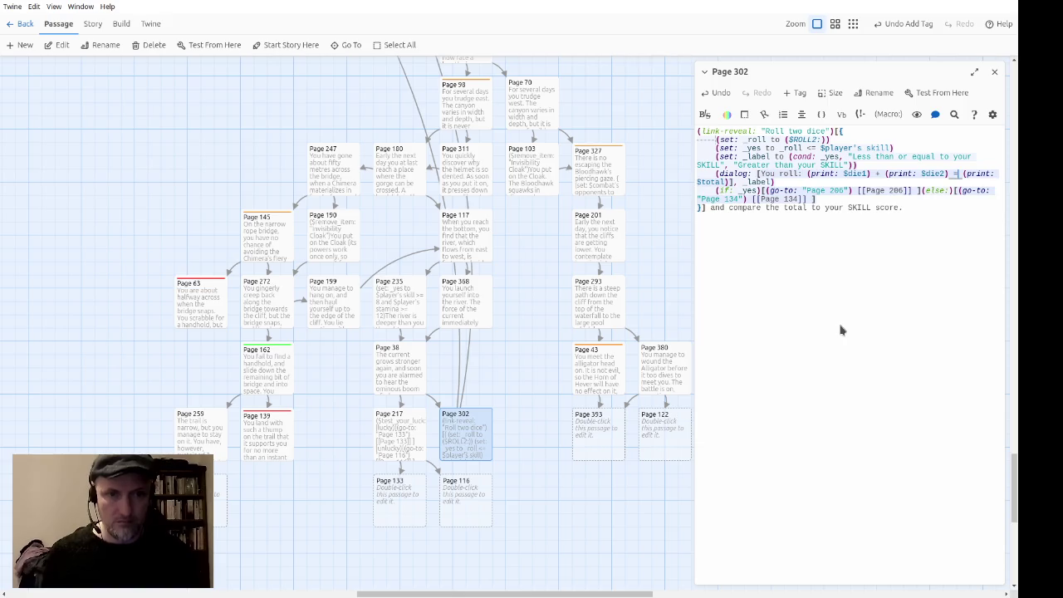
key("ctrl+Right")
key("ctrl+Right")
key("ctrl+Right")
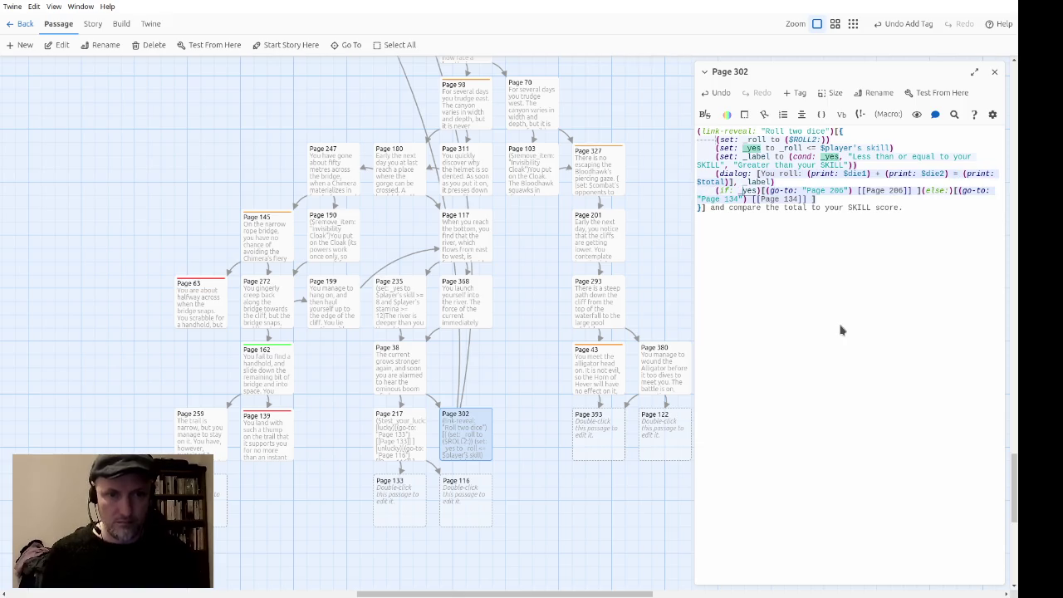
key("ctrl+Right")
key("ctrl+Right")
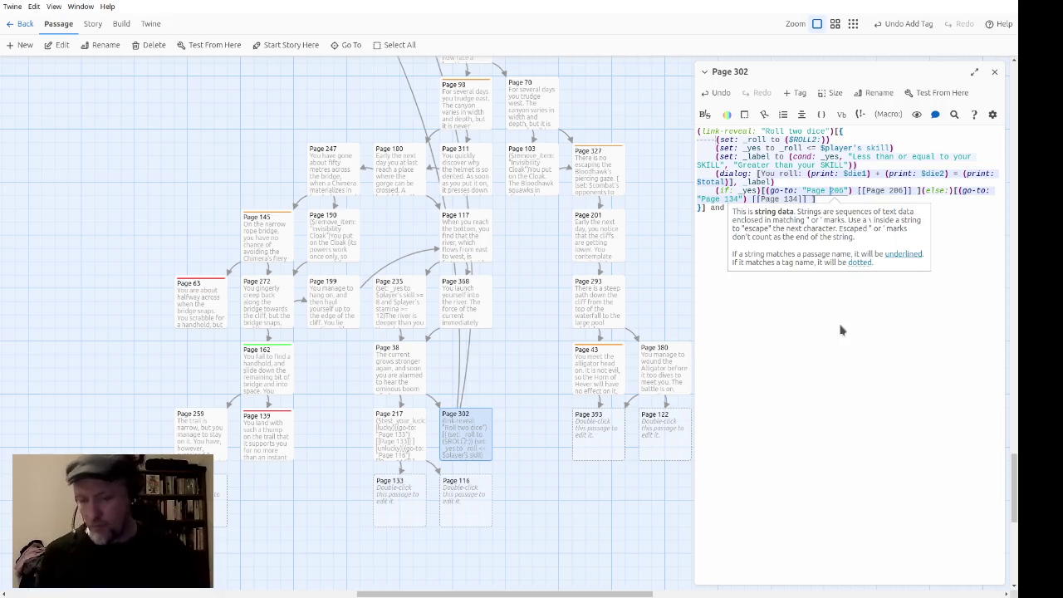
Step: Send the success go-to and link to Page 75 and the failure ones to Page 116
key("BackSpace")
key("BackSpace")
key("BackSpace")
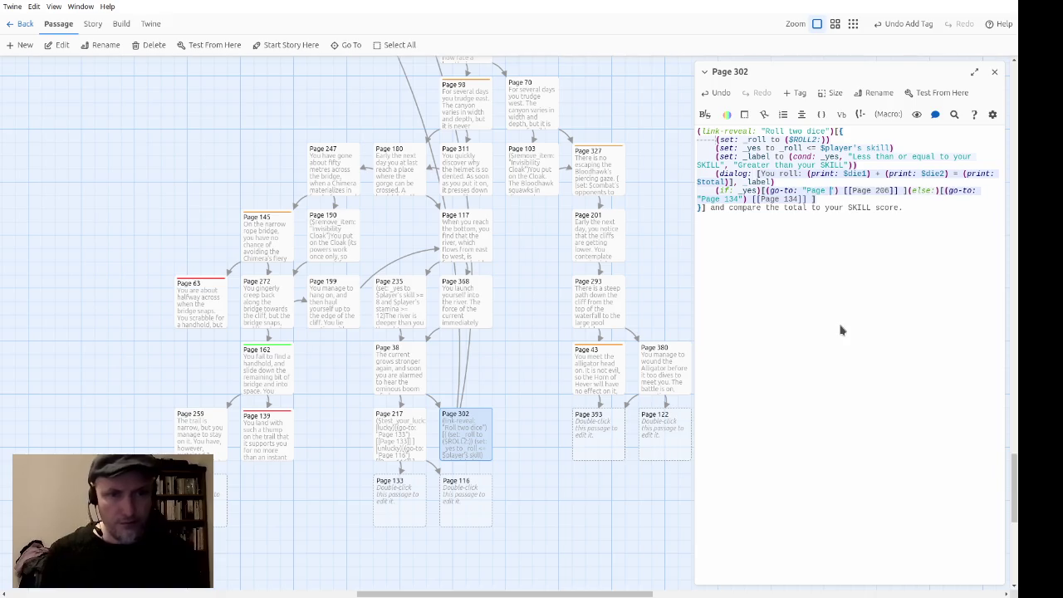
type("785")
key("BackSpace")
key("Right")
key("Right")
key("Right")
type("75")
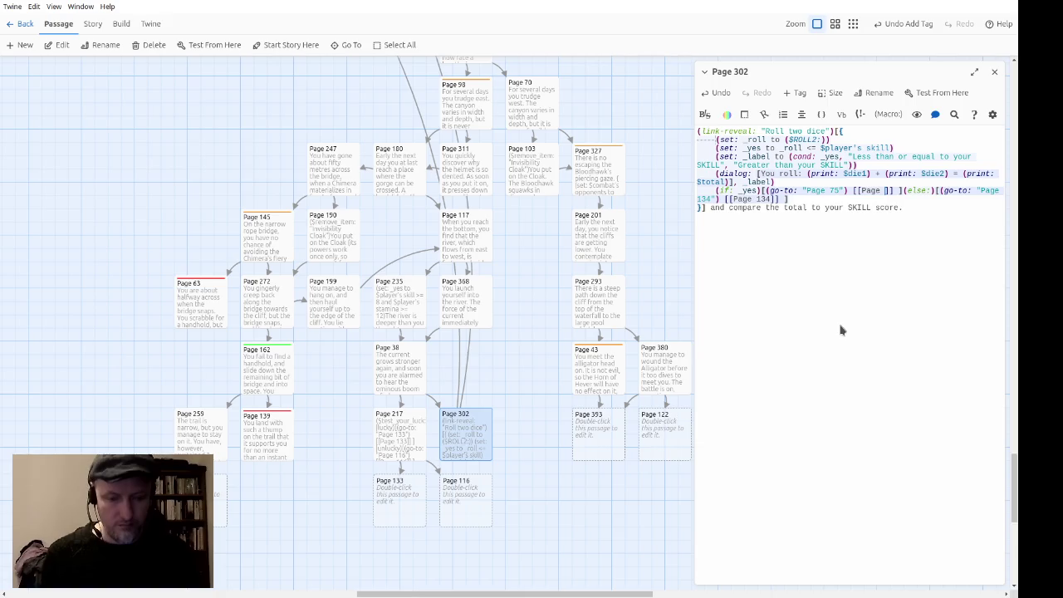
key("Right")
key("Right")
key("Right")
key("Right")
key("Right")
key("Right")
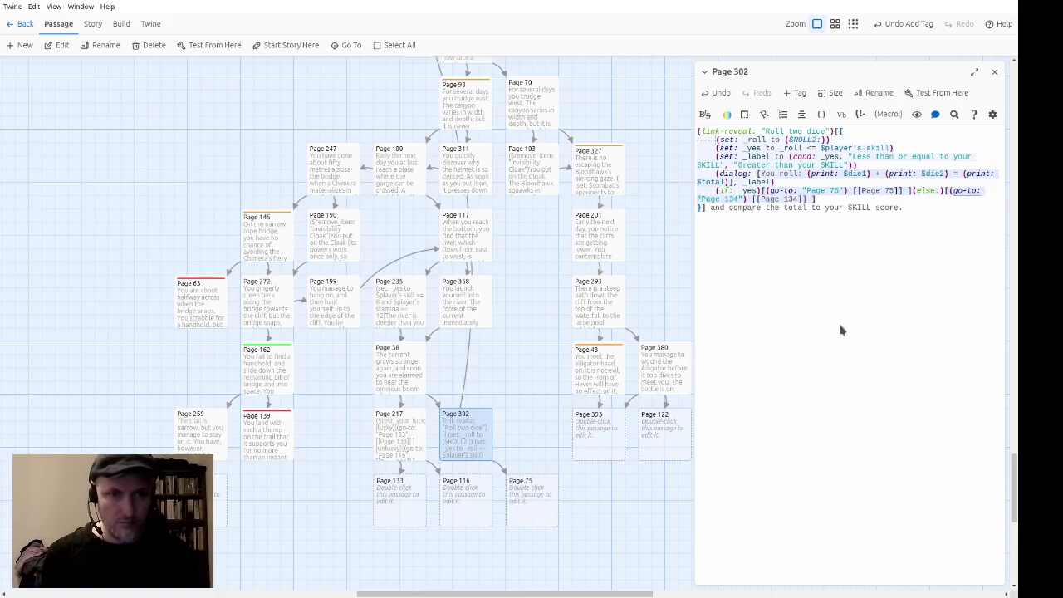
key("Delete")
key("Delete")
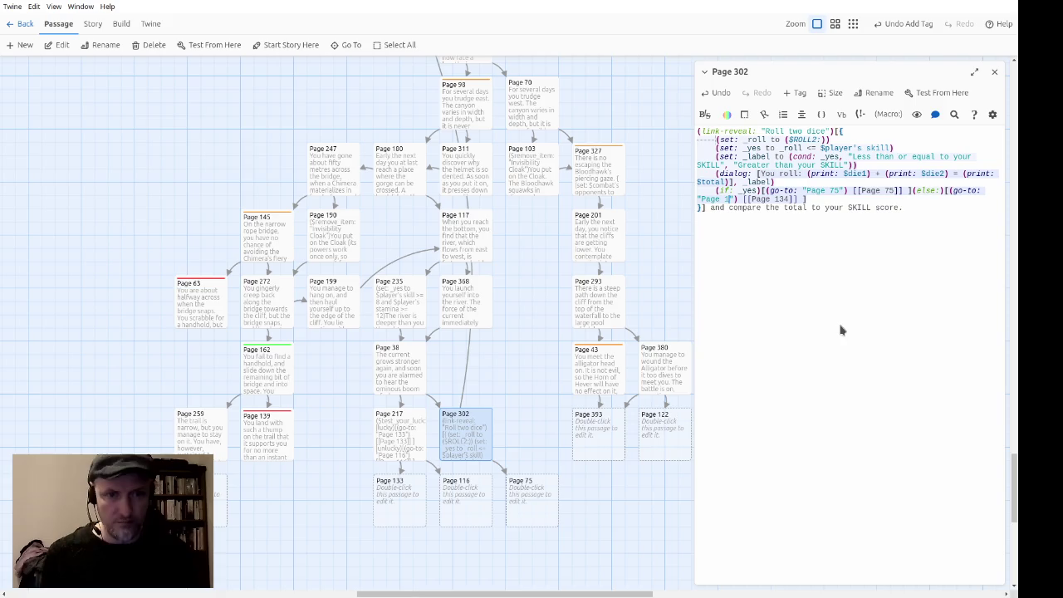
type("16")
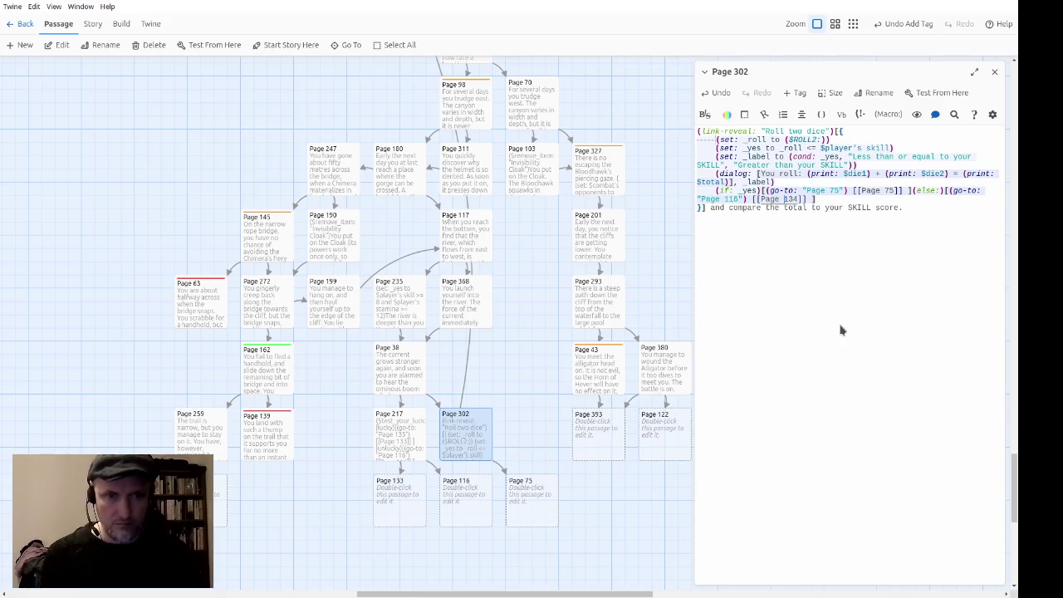
key("Delete")
key("Delete")
type("16")
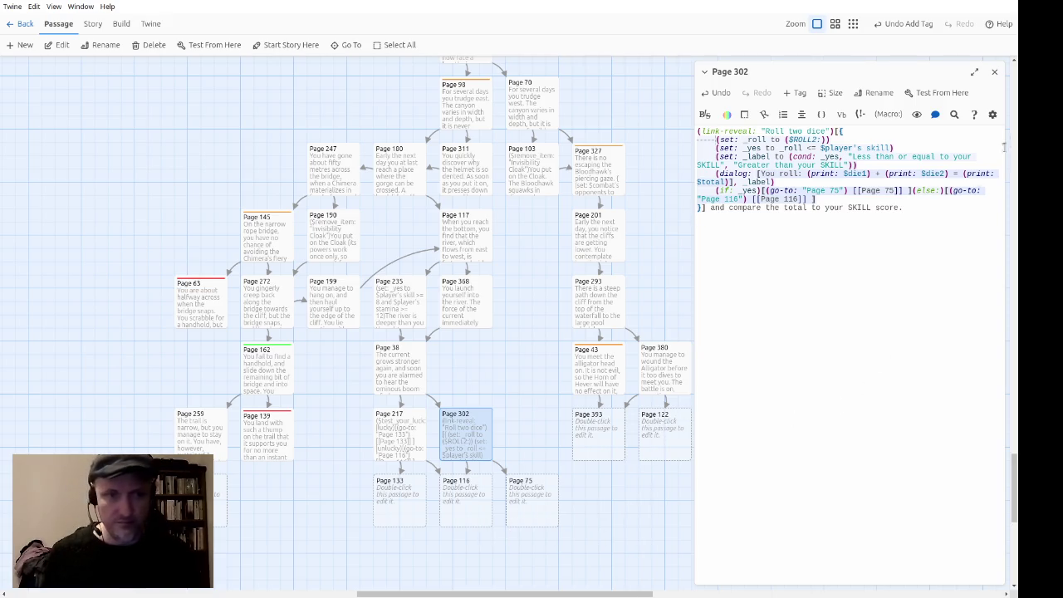
left_click(992, 72)
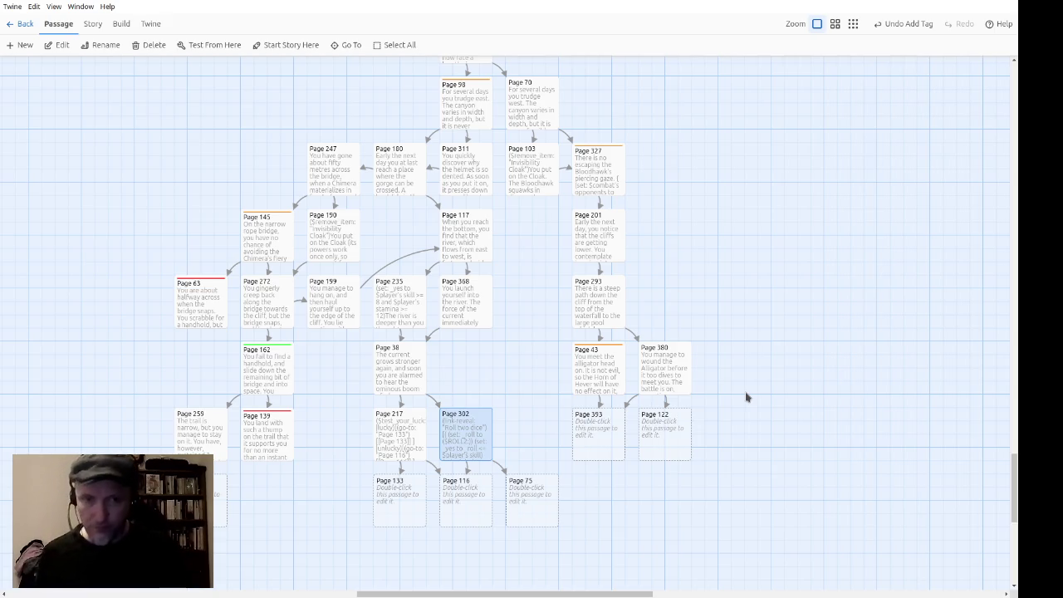
Step: Write Page 393's shore and cliff description, placing Marsh Vile north and Krill Garnash foothills north-east
double_click(594, 444)
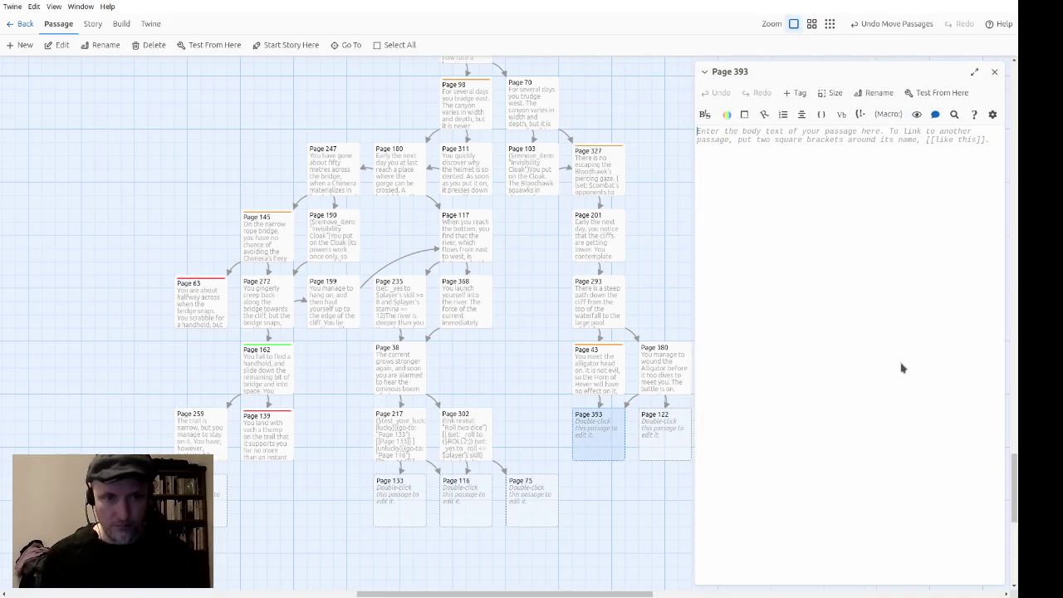
type("You reach ")
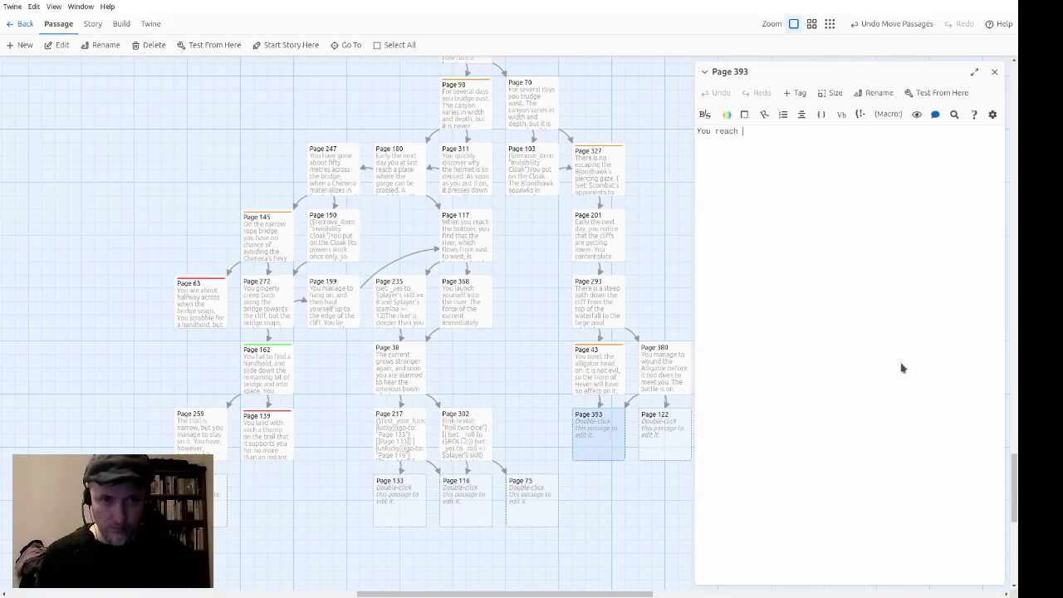
type("the northern ")
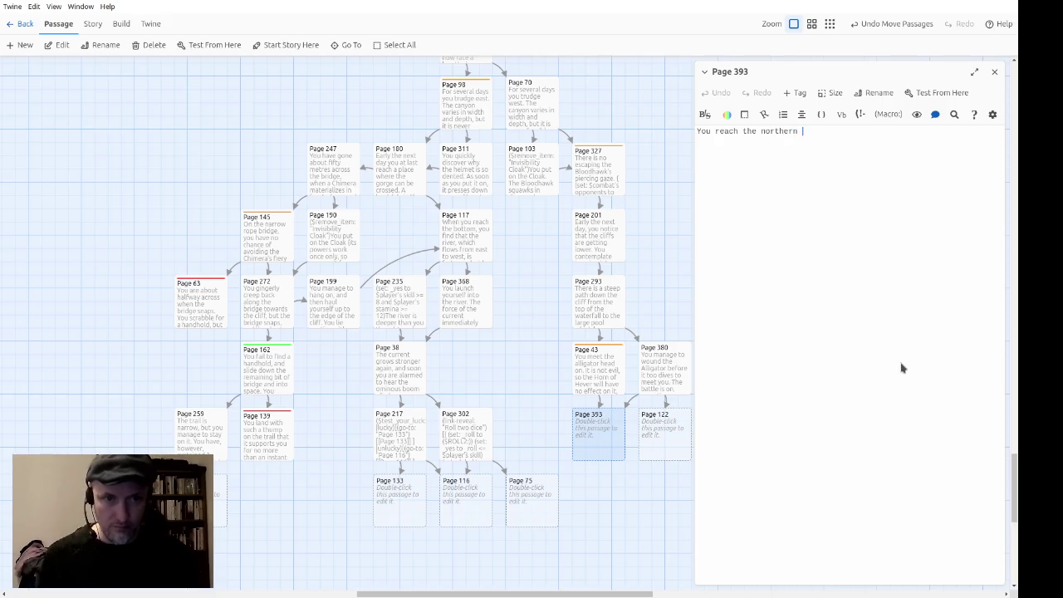
type("shore and ")
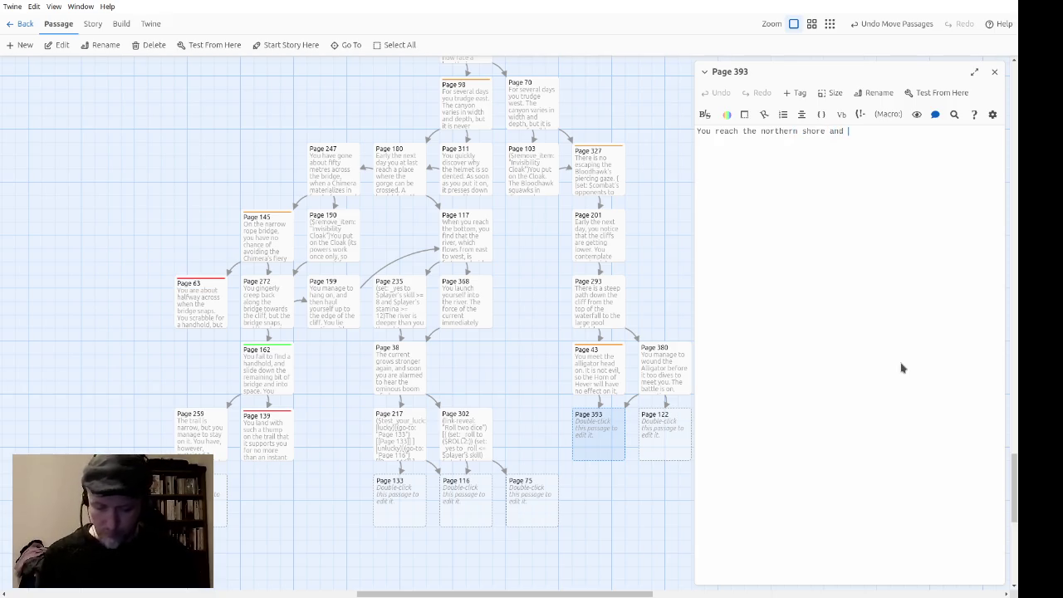
type("dry off.  The clim")
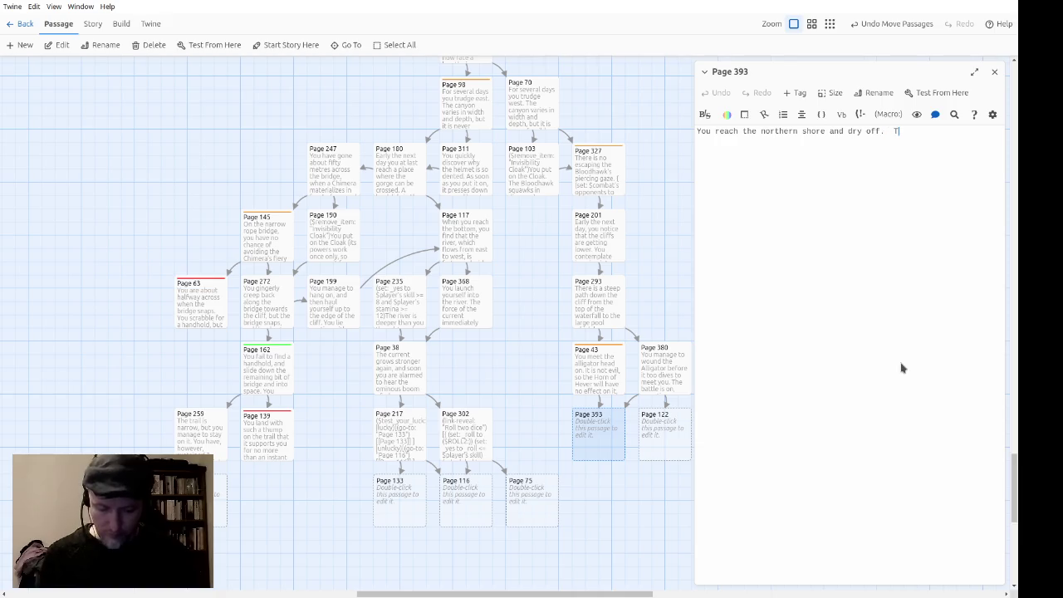
type("b ")
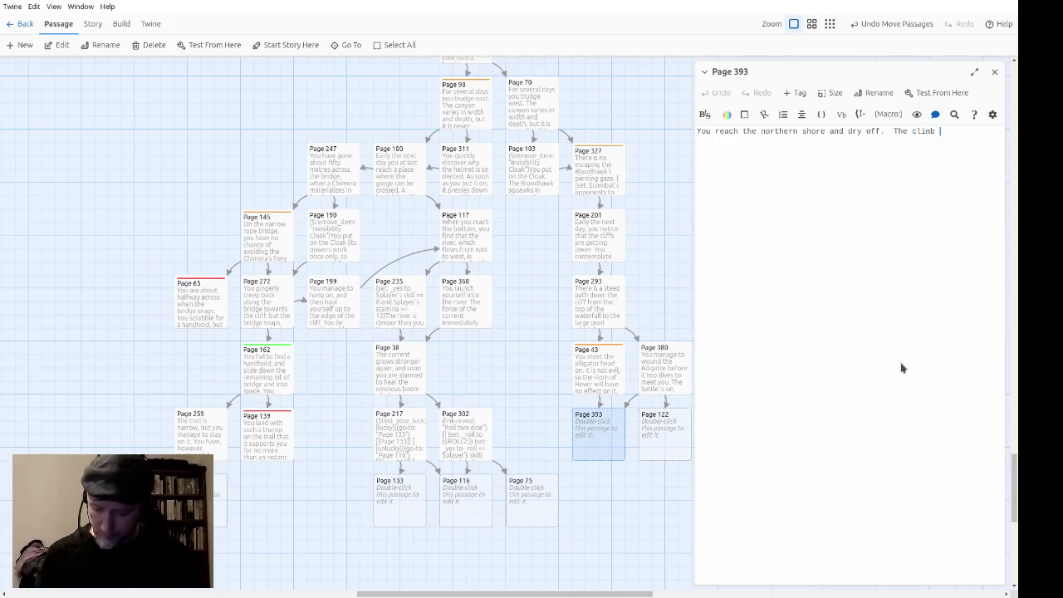
type("up the cli")
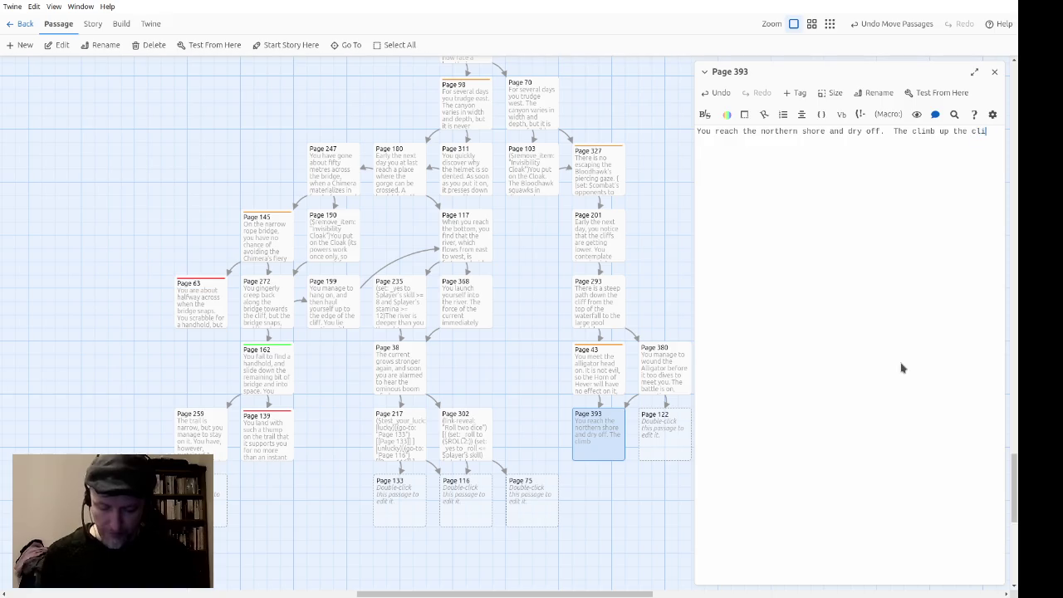
type("ff is fairly e")
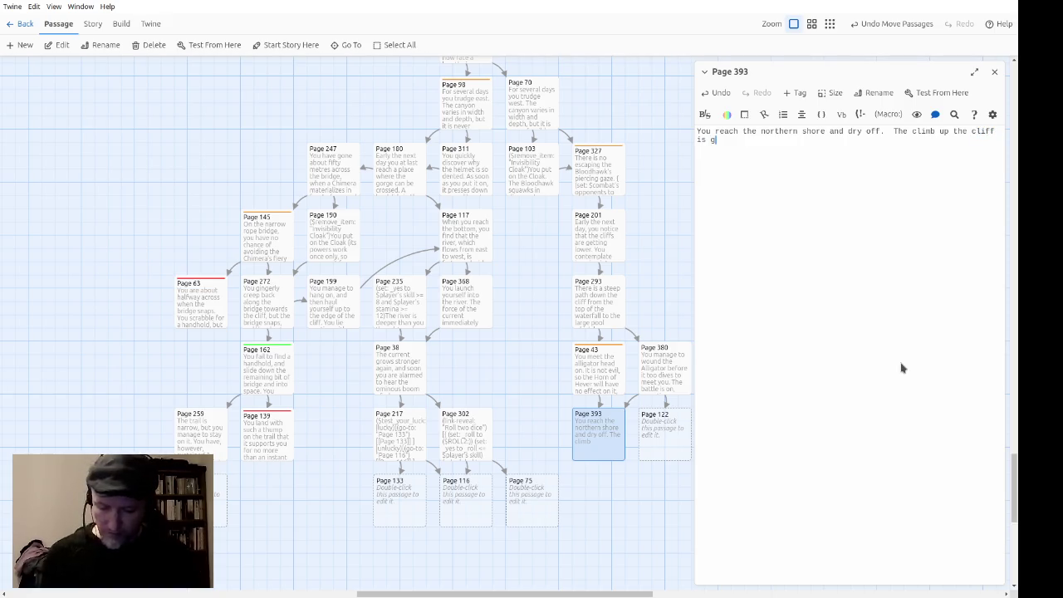
type("as")
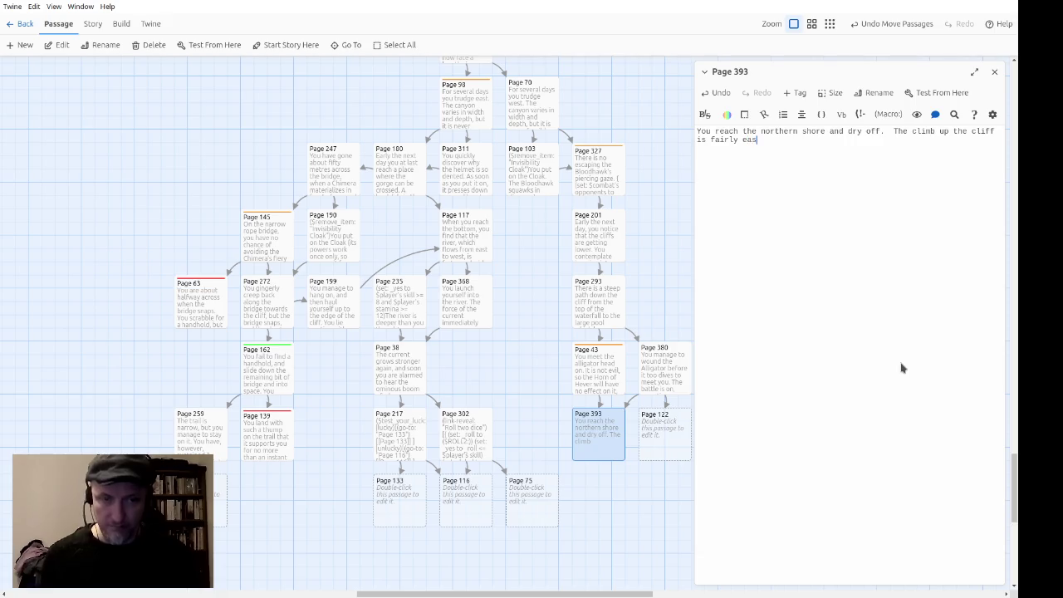
type("y.  Once at the top, you pause to estimate your position.")
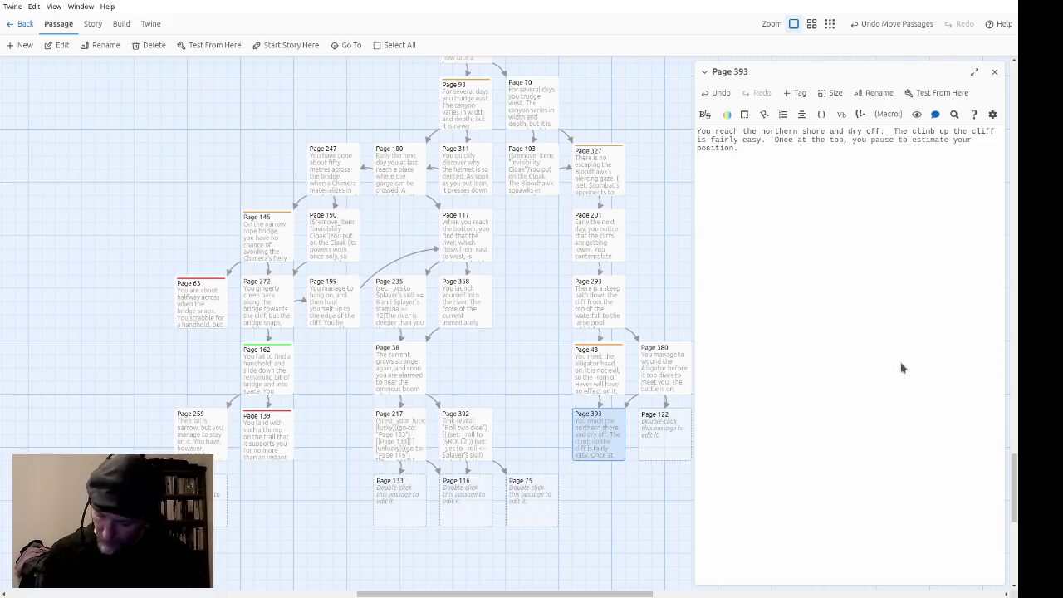
type("You think that you have come so far west that the")
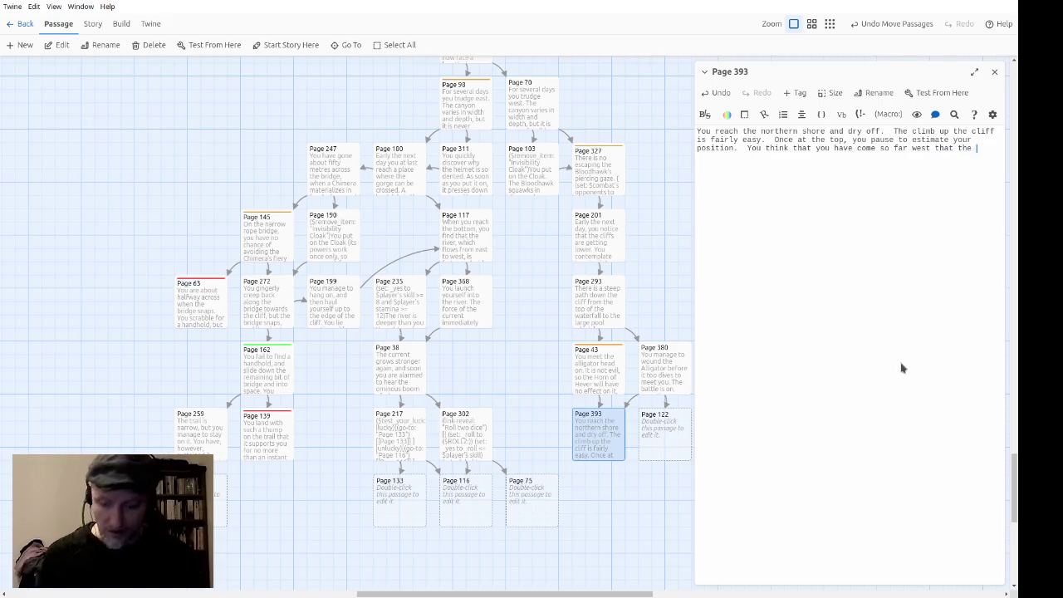
type("dreaded Mars h Vile now")
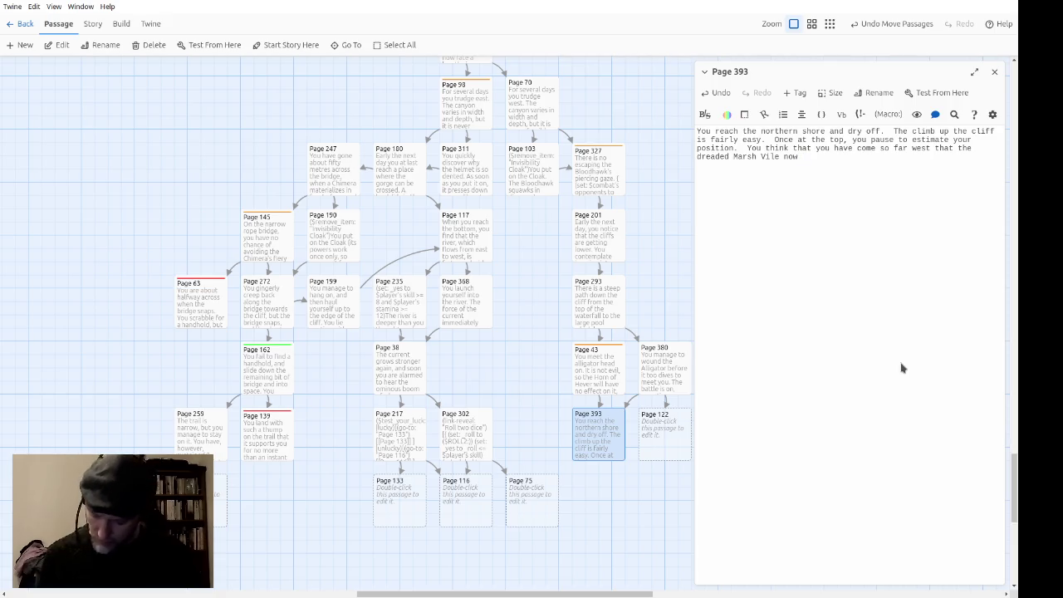
type(" lies t")
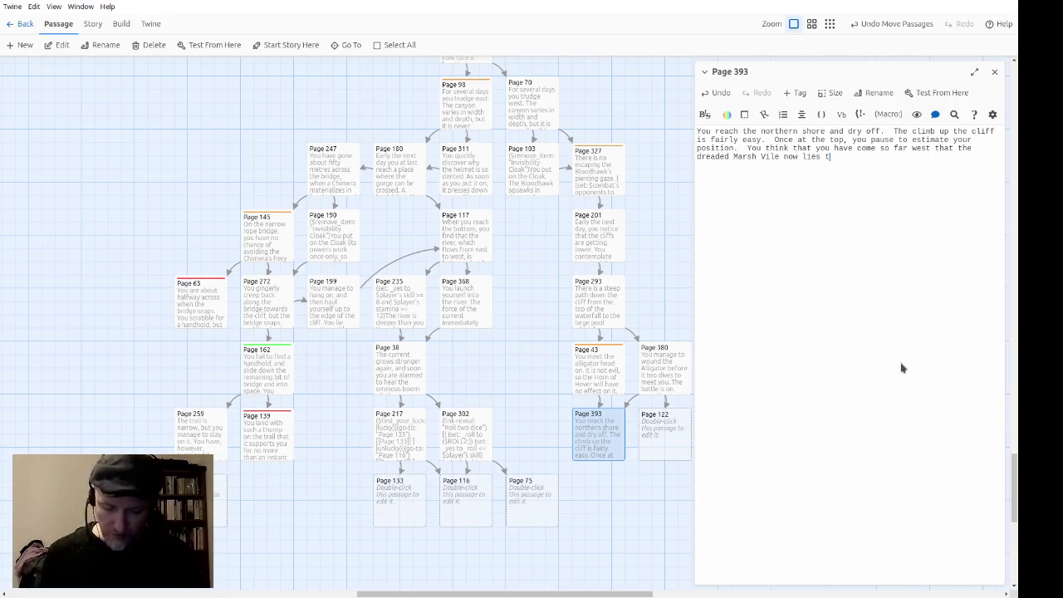
type("o the north")
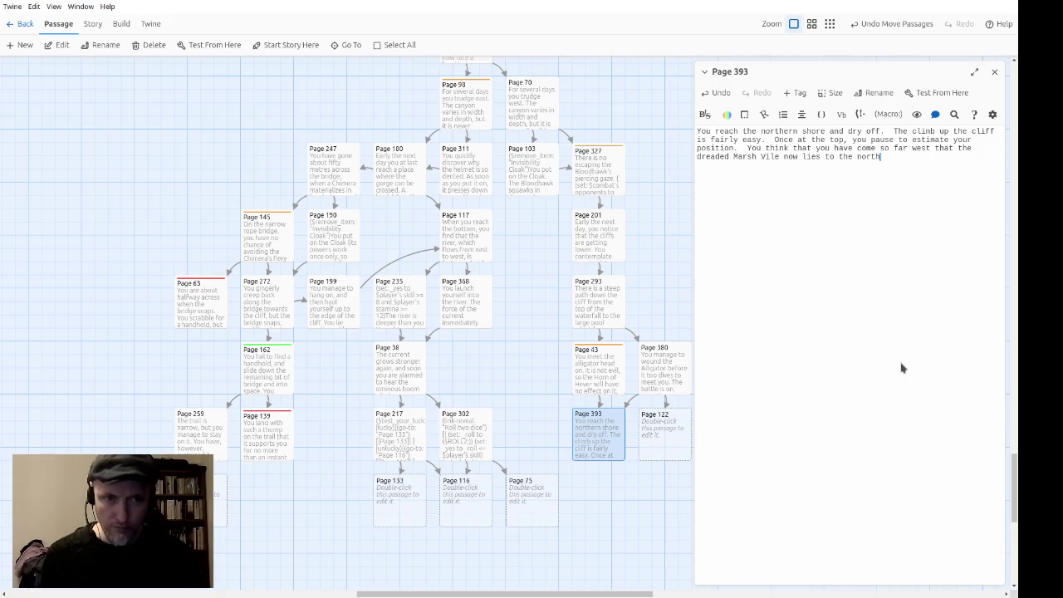
type(",")
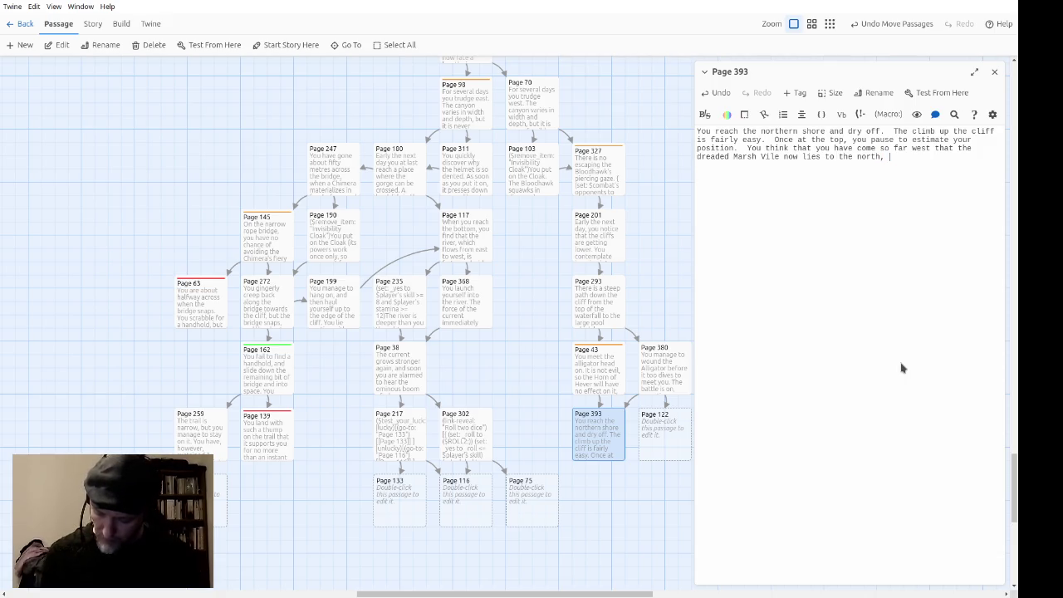
type("an")
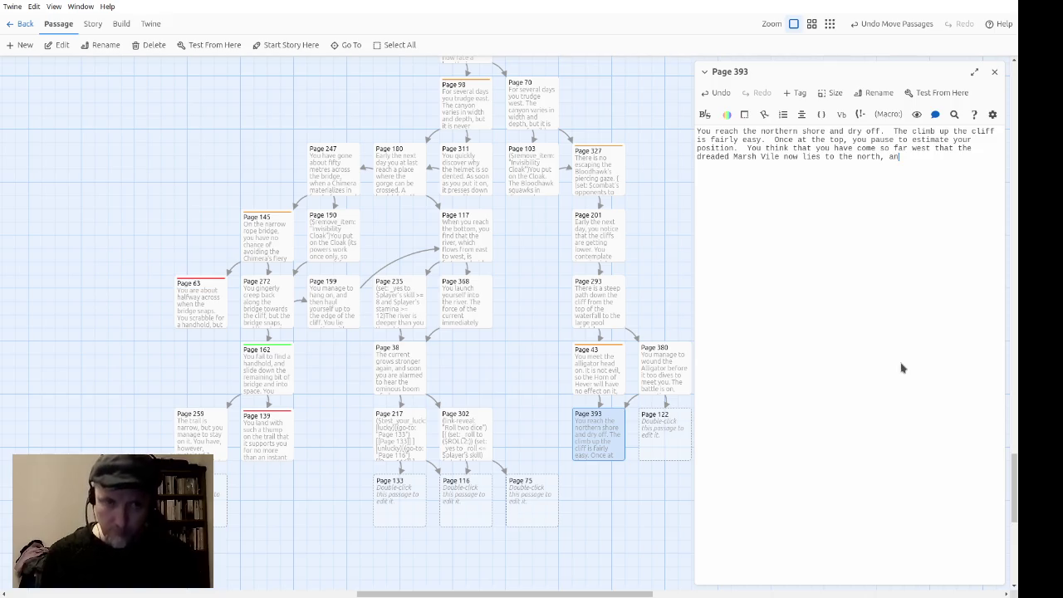
type("d the foot")
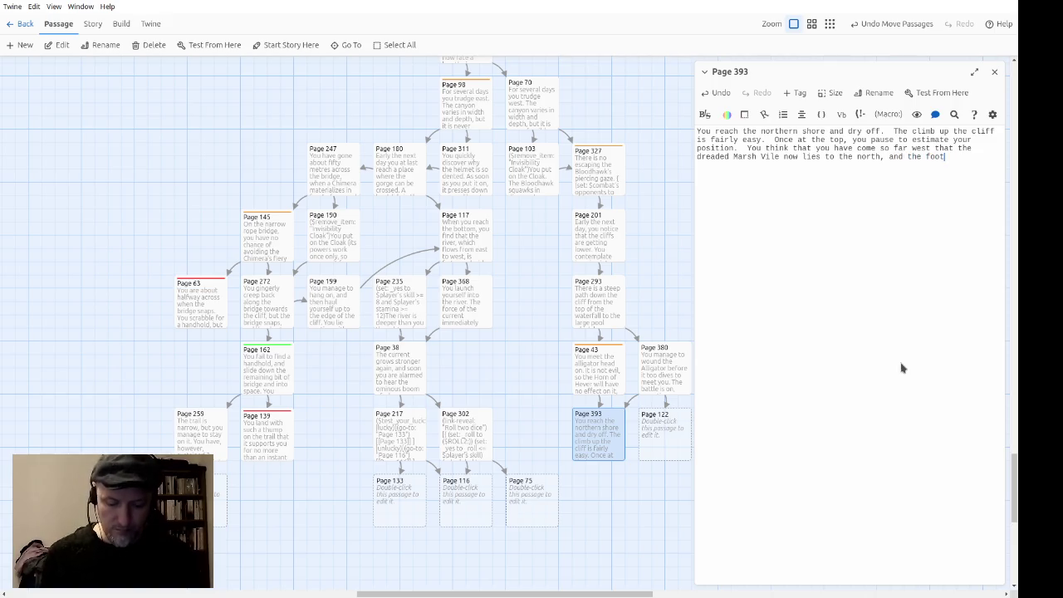
type("hills to the mo")
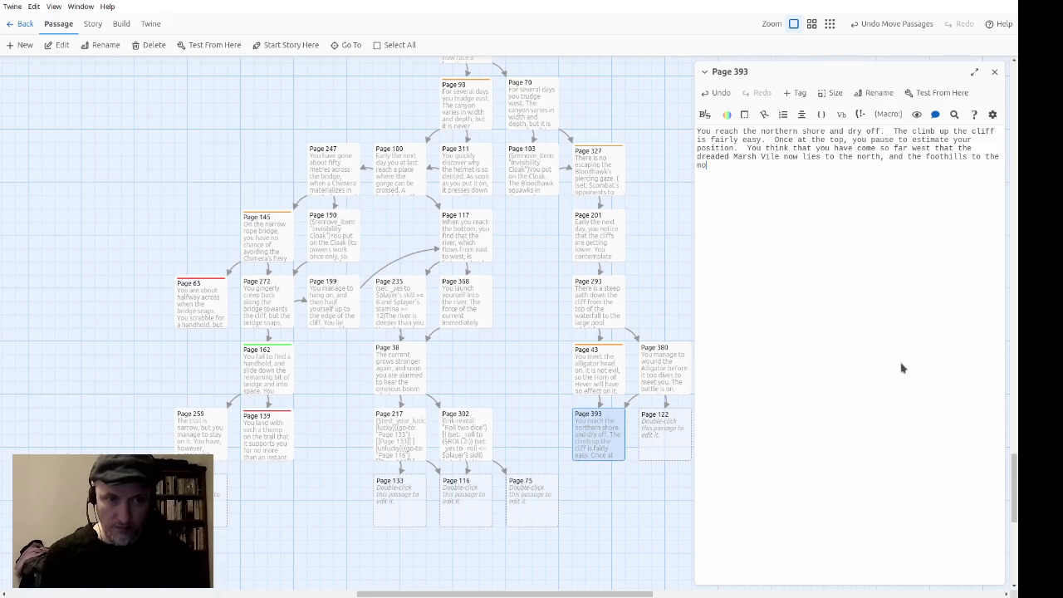
type("untain range of ")
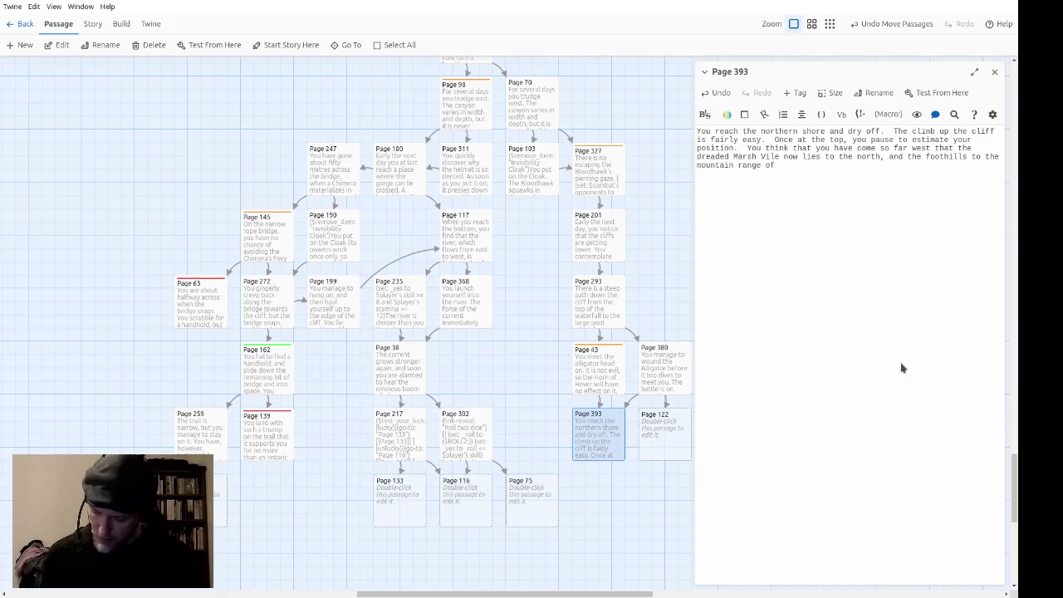
type("Krill Garnash")
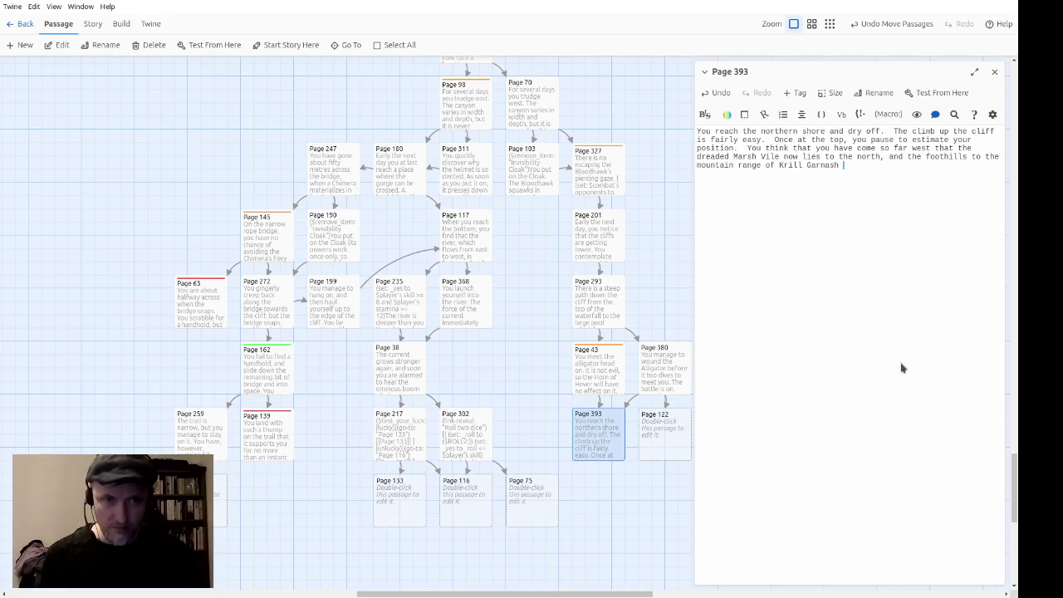
type("to the ")
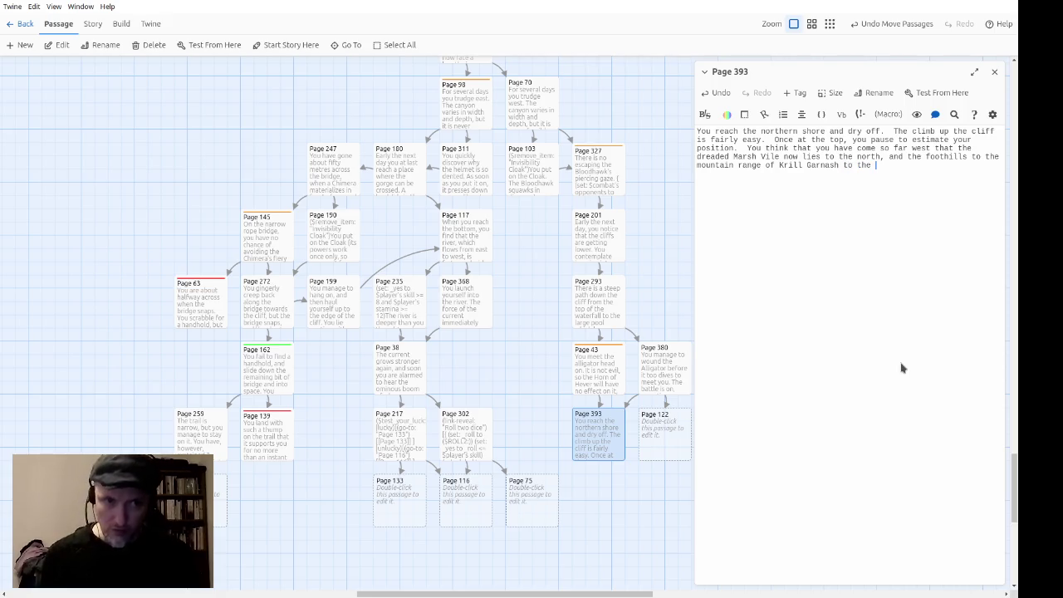
type("north-east.")
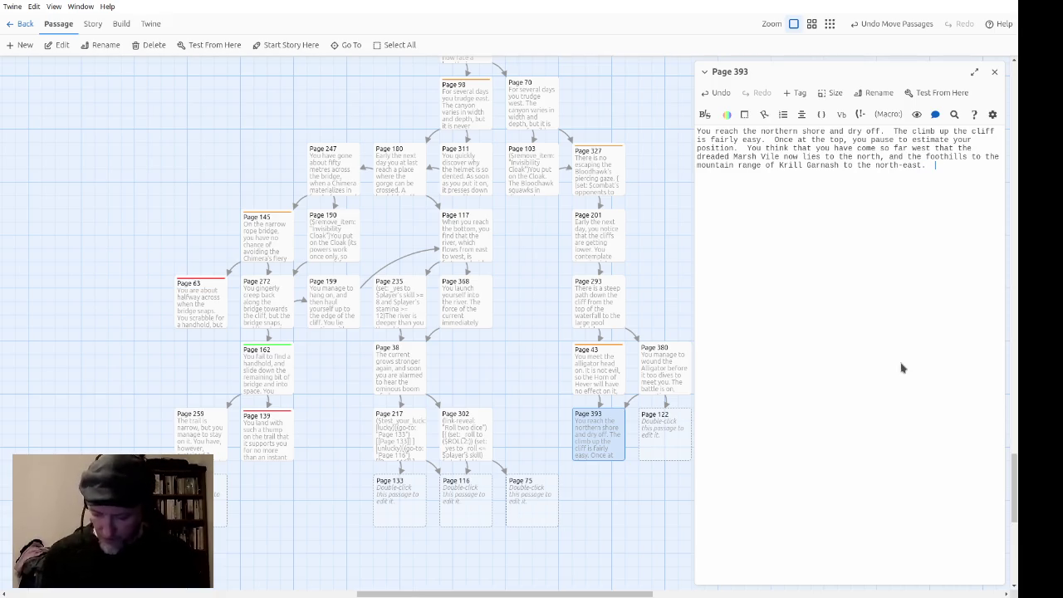
Step: Add the warning to avoid Marsh Vile and ask: head north for a while or north-east?
type("You know you should avoid Marsh")
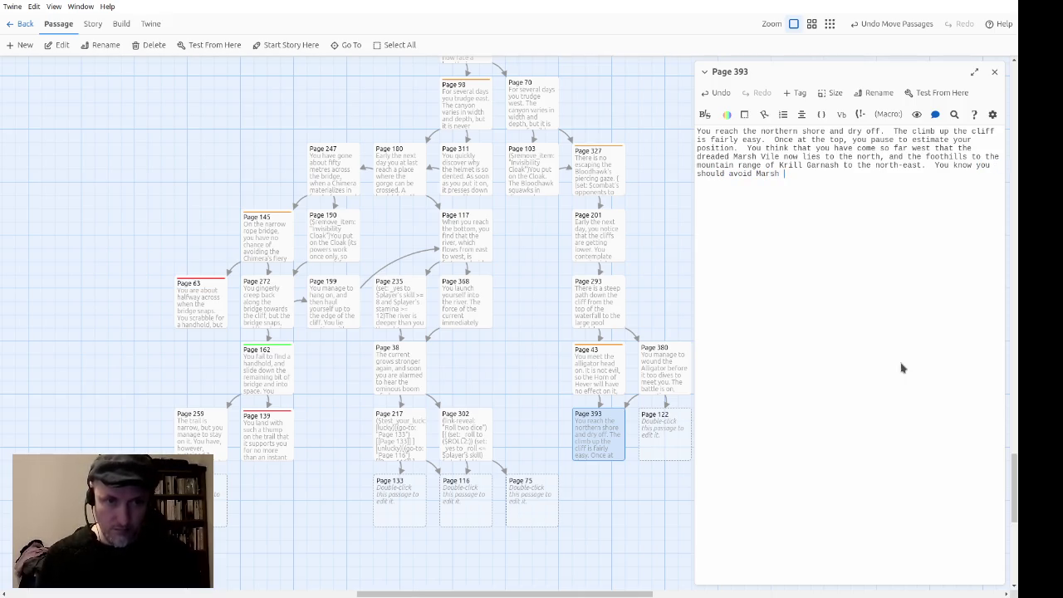
type(" Vile if ")
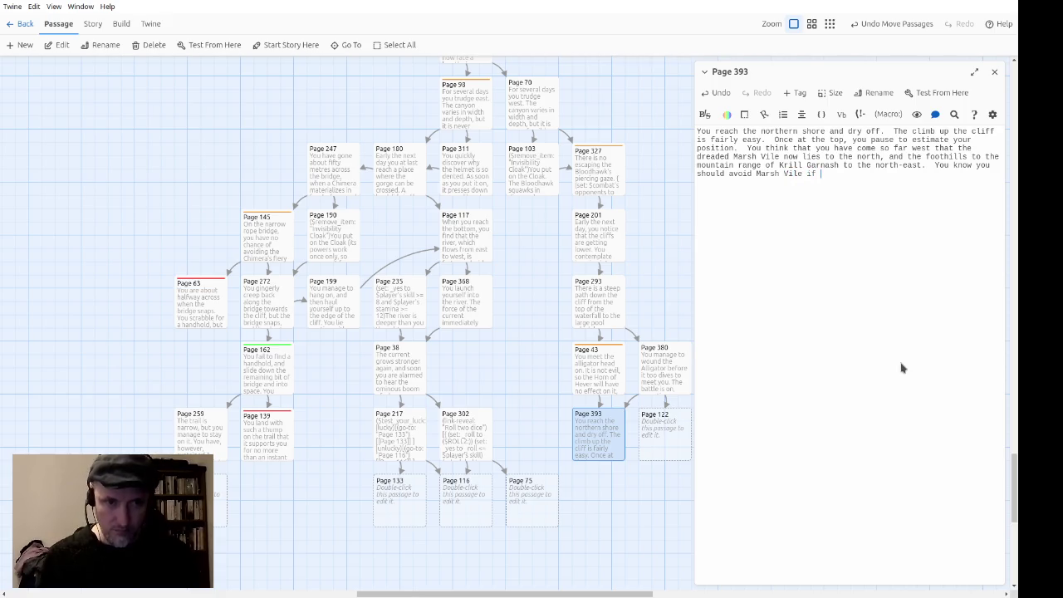
type("you possibly ca")
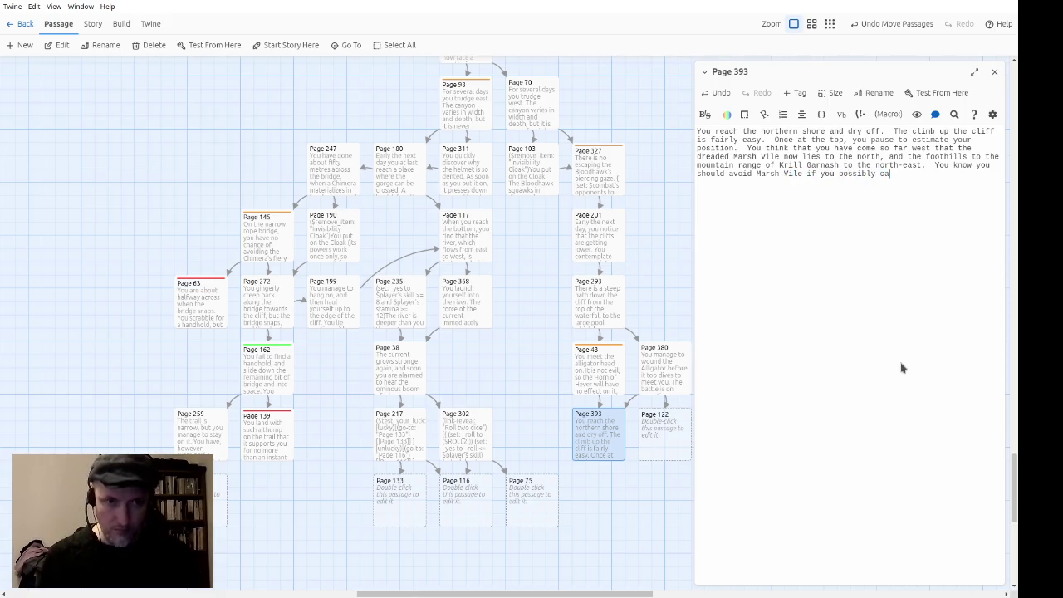
type("n, but willyou head north or ")
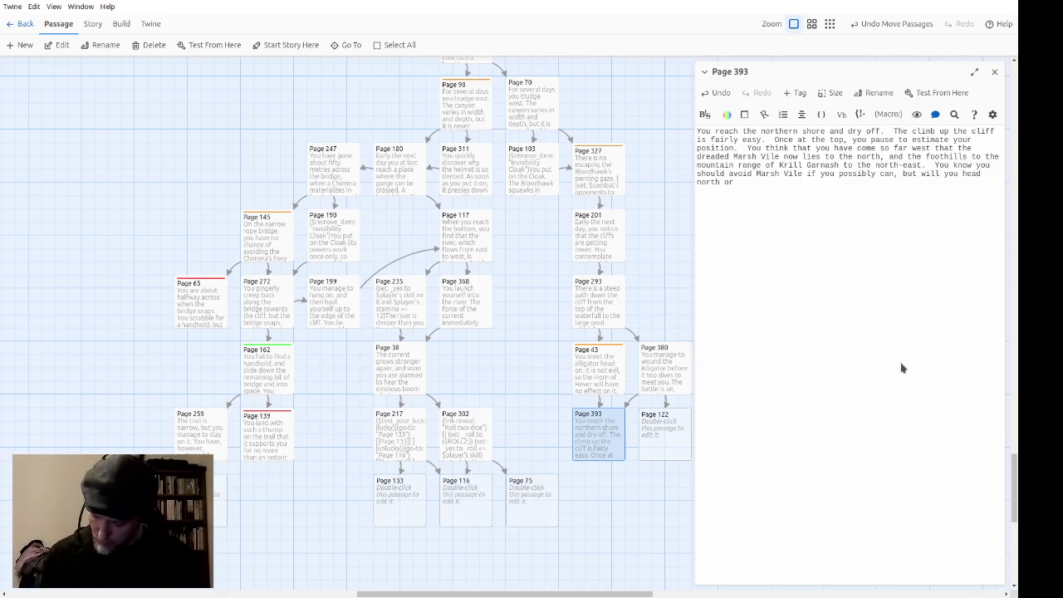
type("north-east")
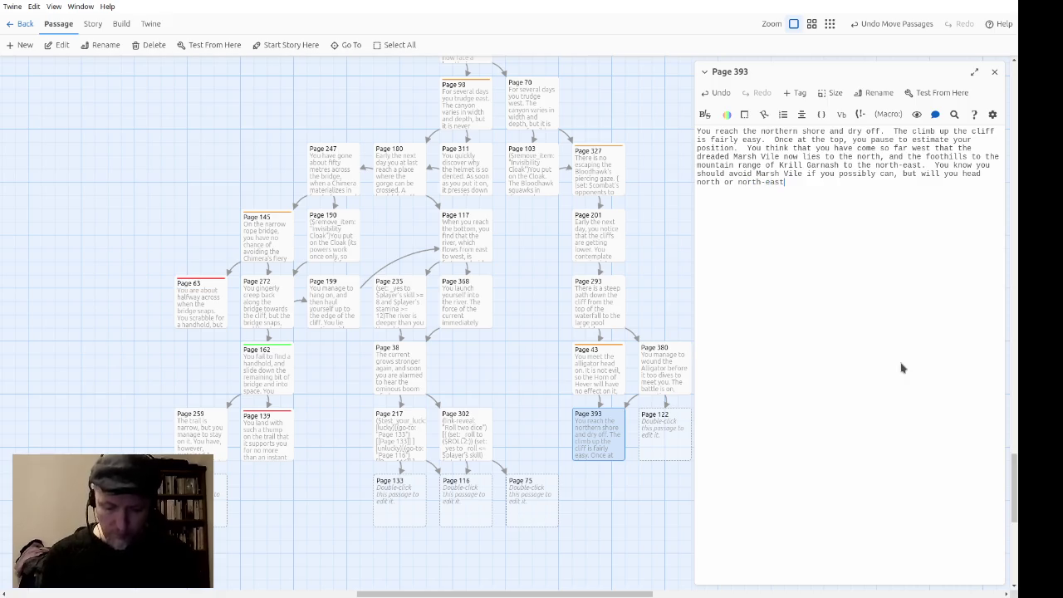
type("?")
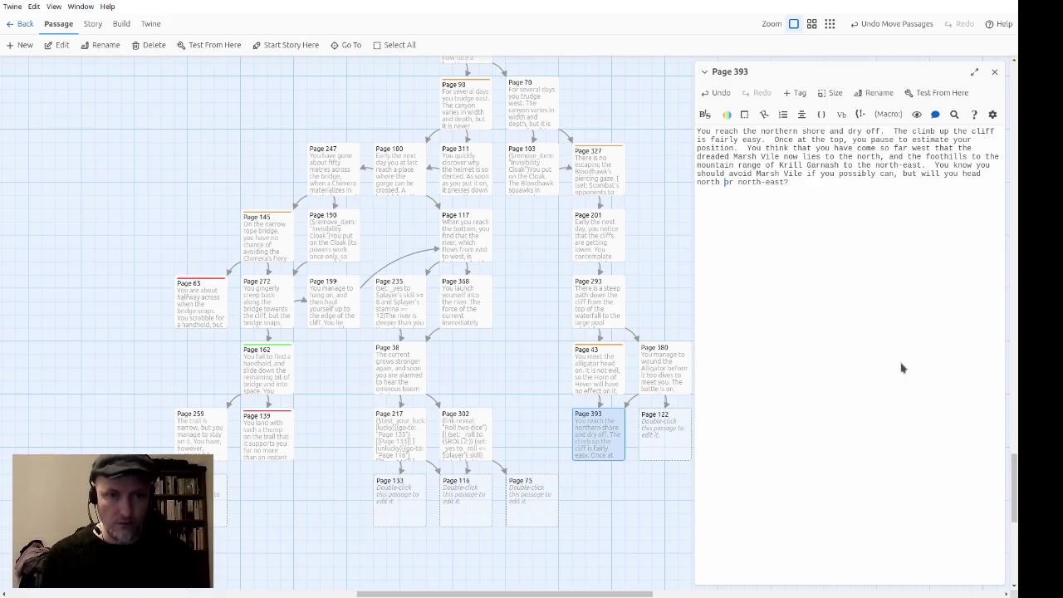
type(" for a while")
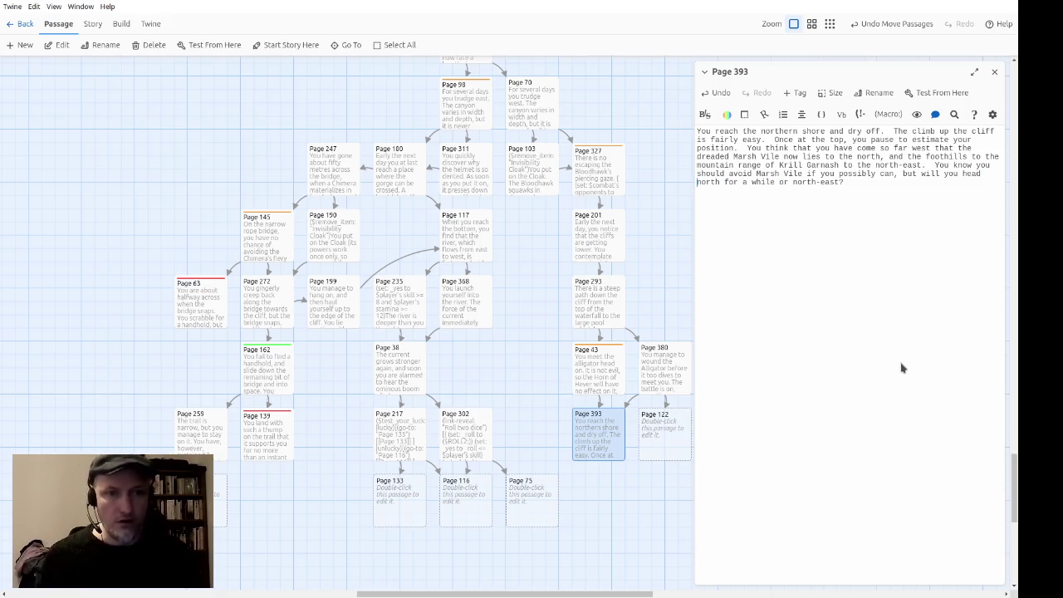
Step: Link the choices as [[head north->Page 357]] and [[north-east->Page 374]], then open empty Page 122
type("[[")
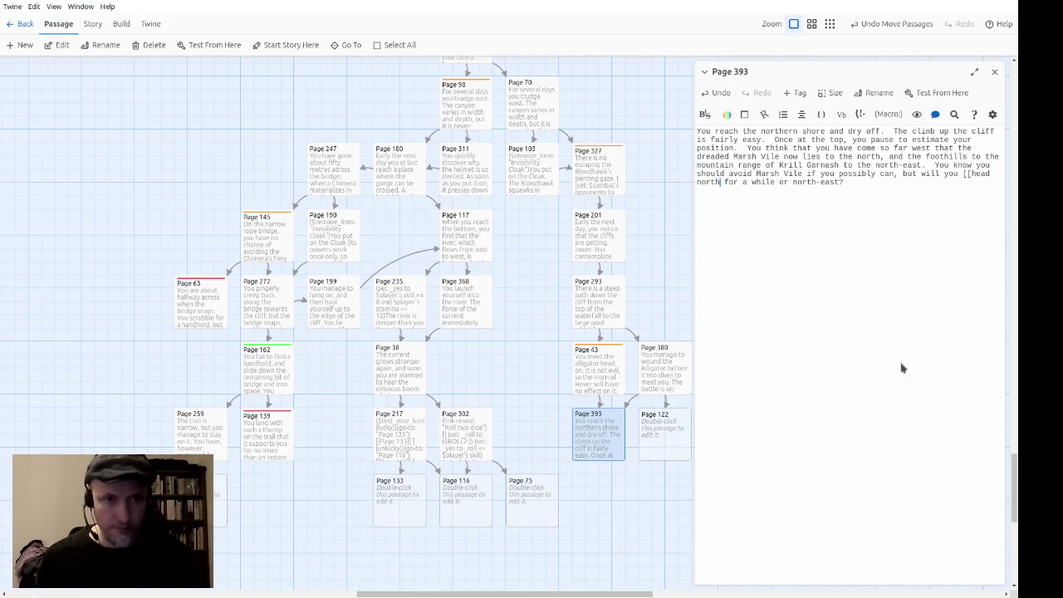
type("->Page ")
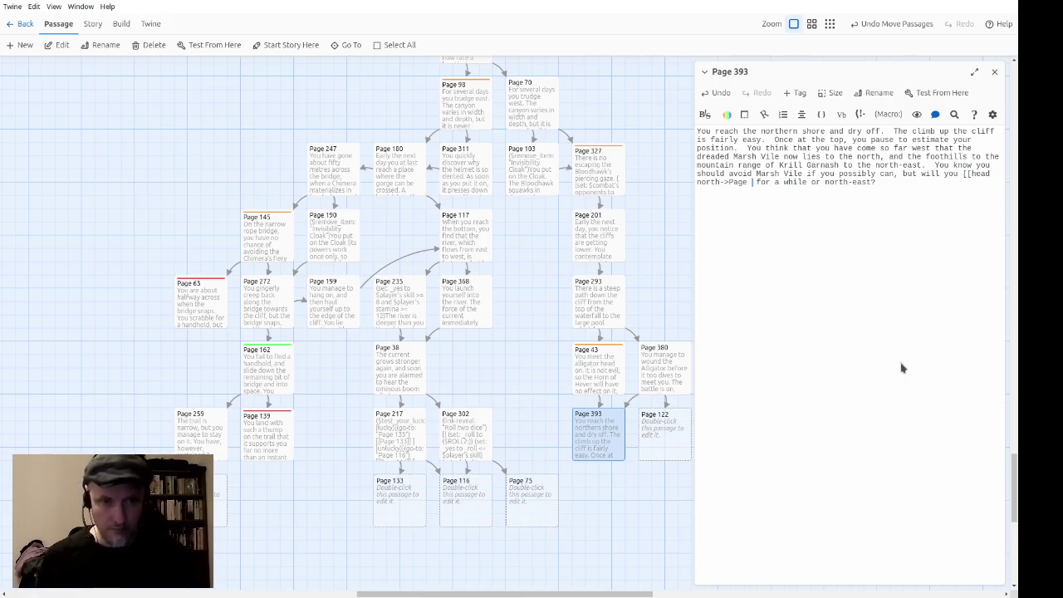
type("357]]")
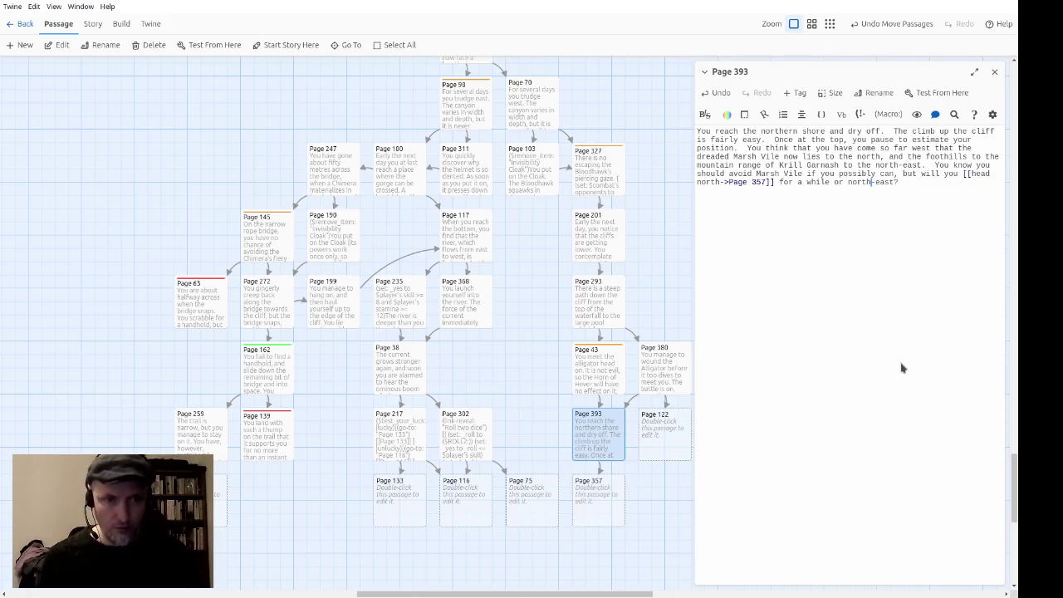
type("[[")
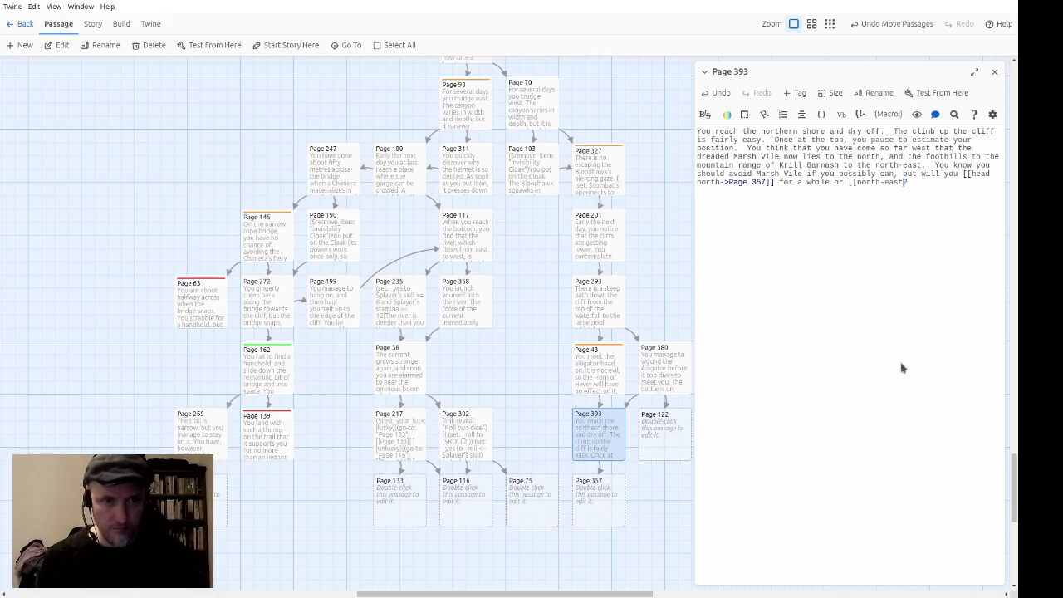
type("->Page ")
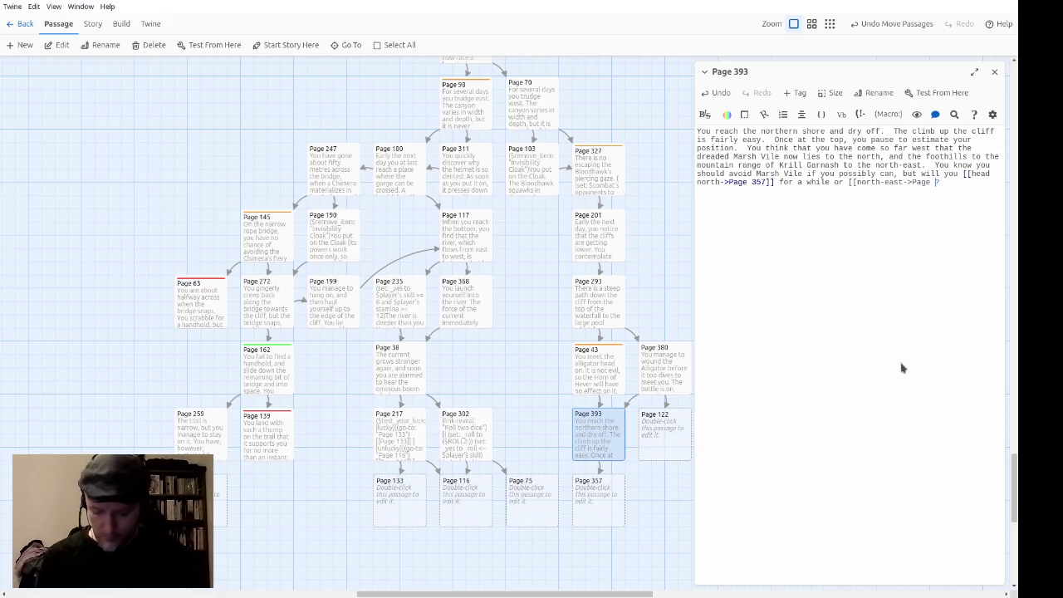
type("374]]?")
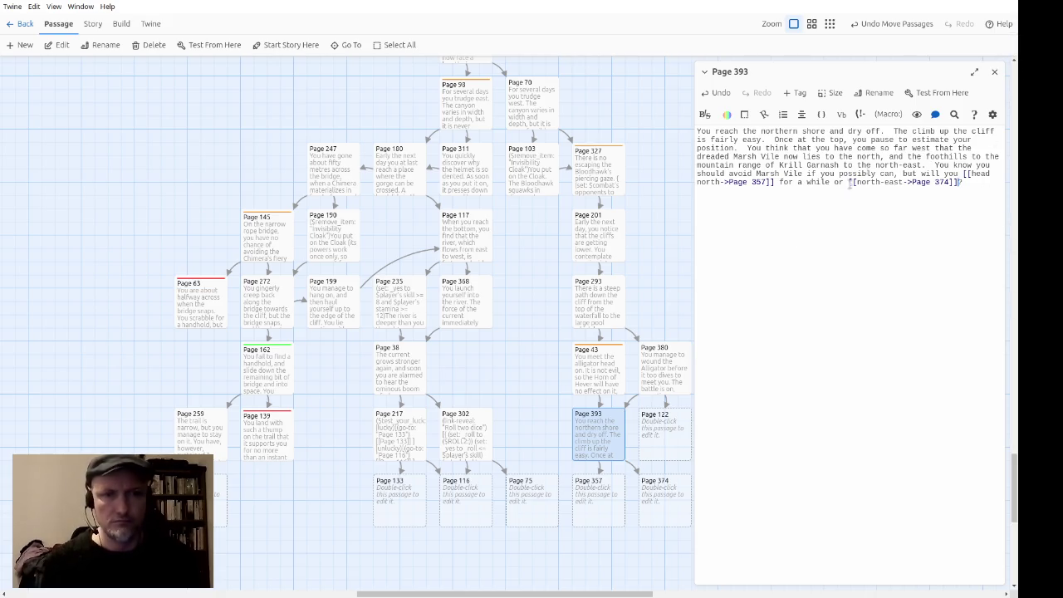
scroll(534, 540, "right", 5)
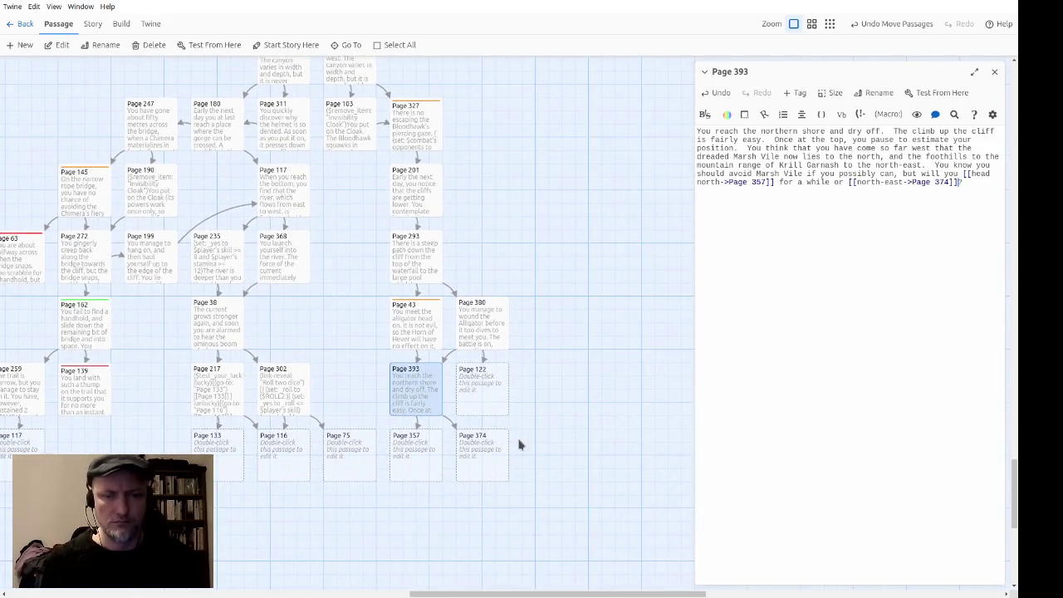
left_click(524, 441)
double_click(477, 395)
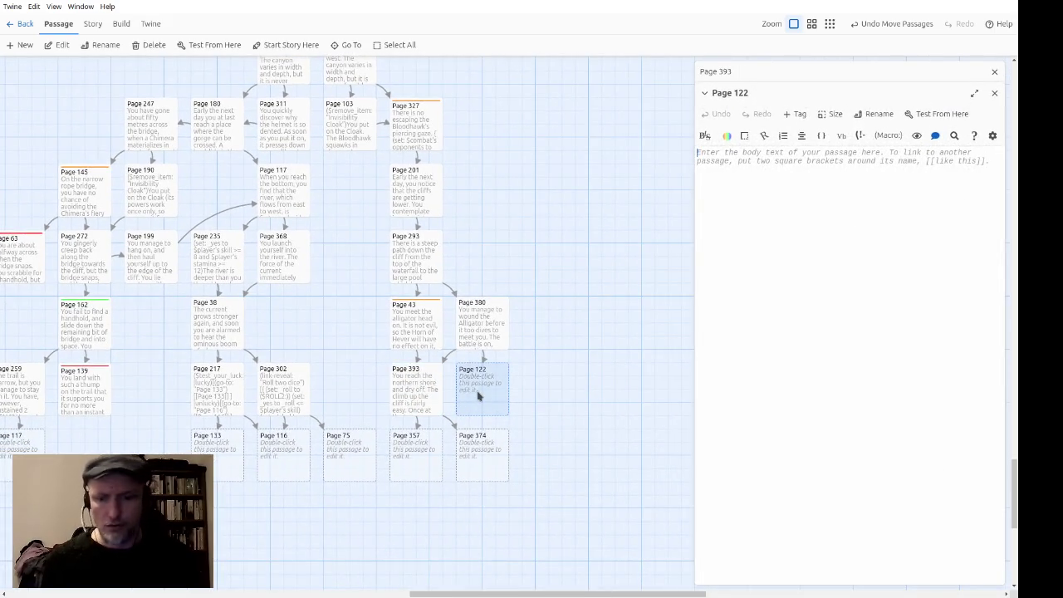
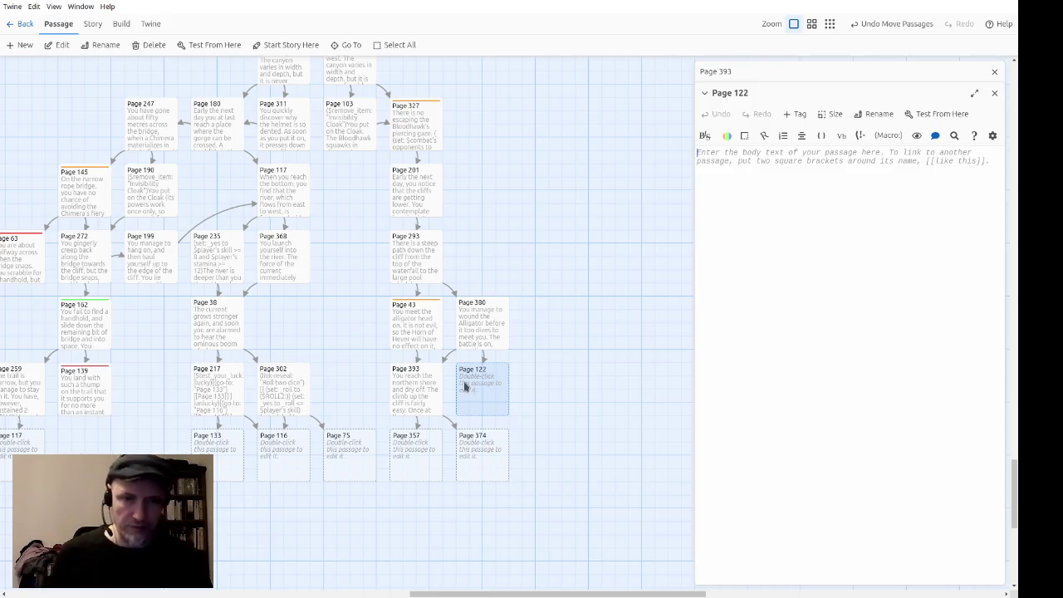
Step: Move Page 122 further right and begin its text with 'When you dived below the surface of the water, you'
left_click_drag(472, 387, 537, 392)
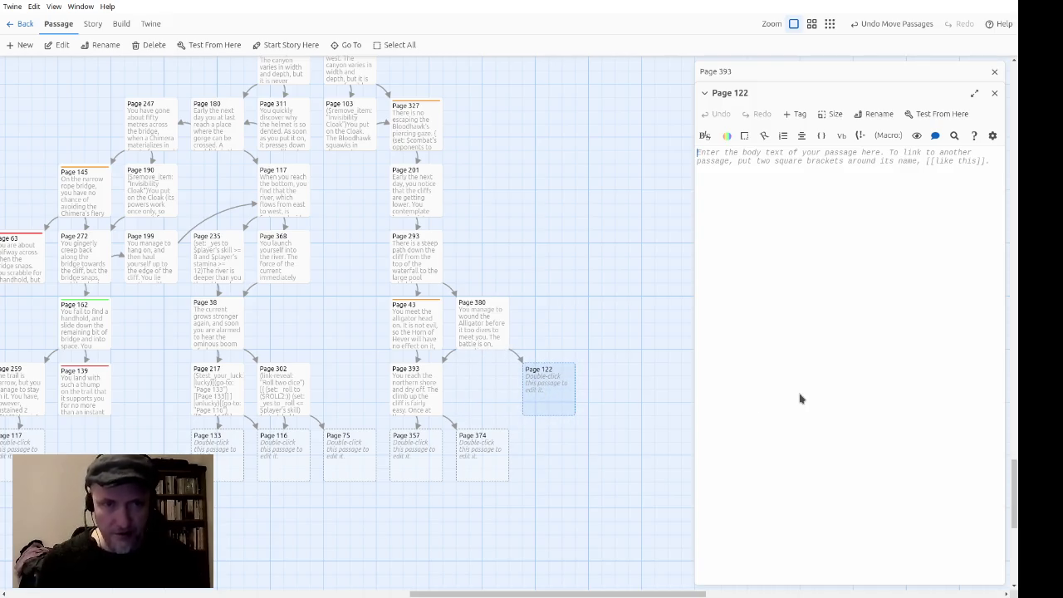
type("When you")
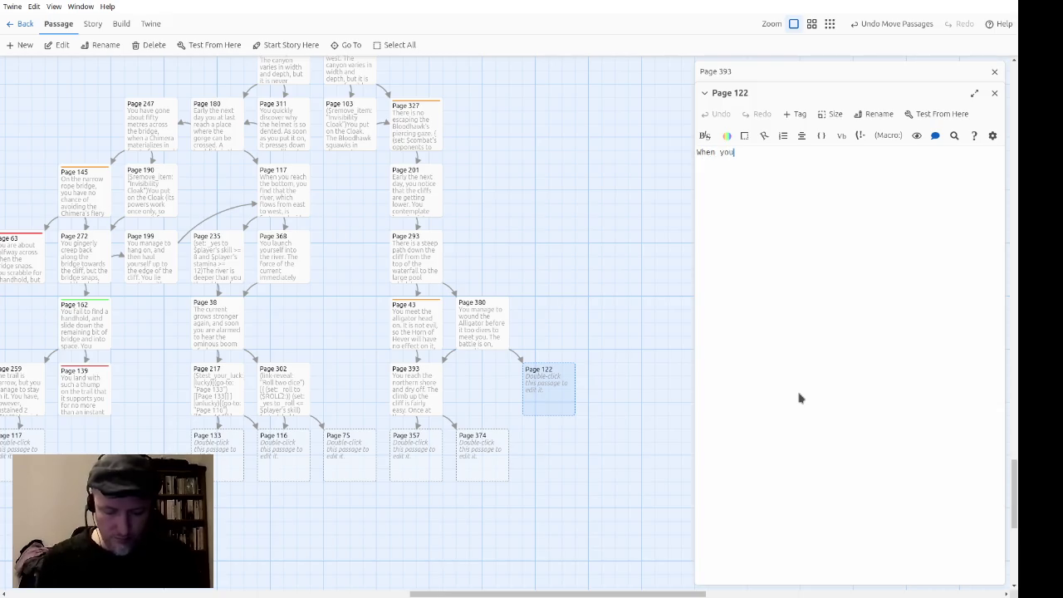
type(" dived below the ")
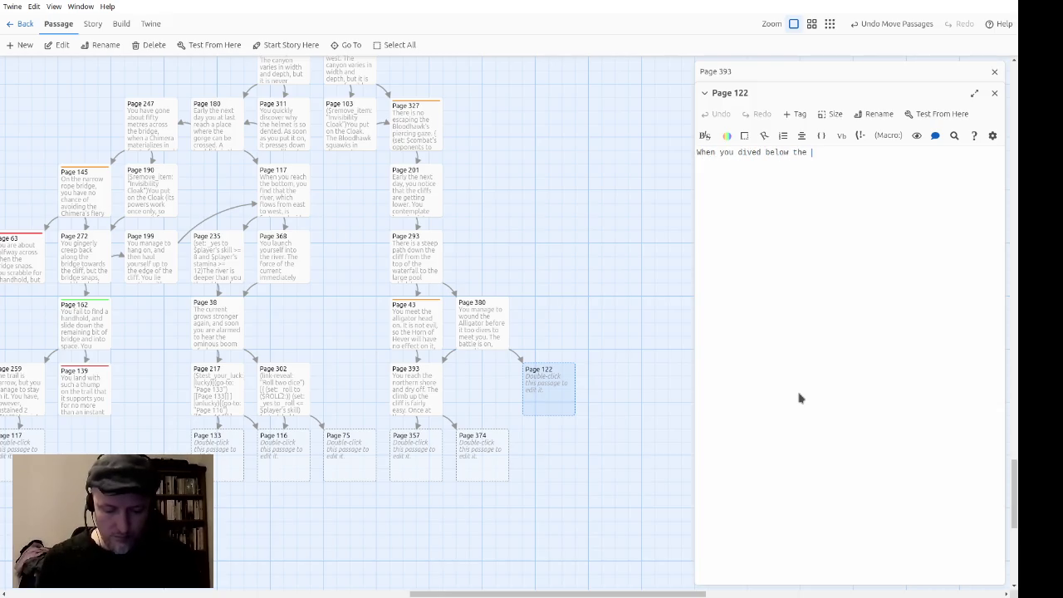
type("surface of the ")
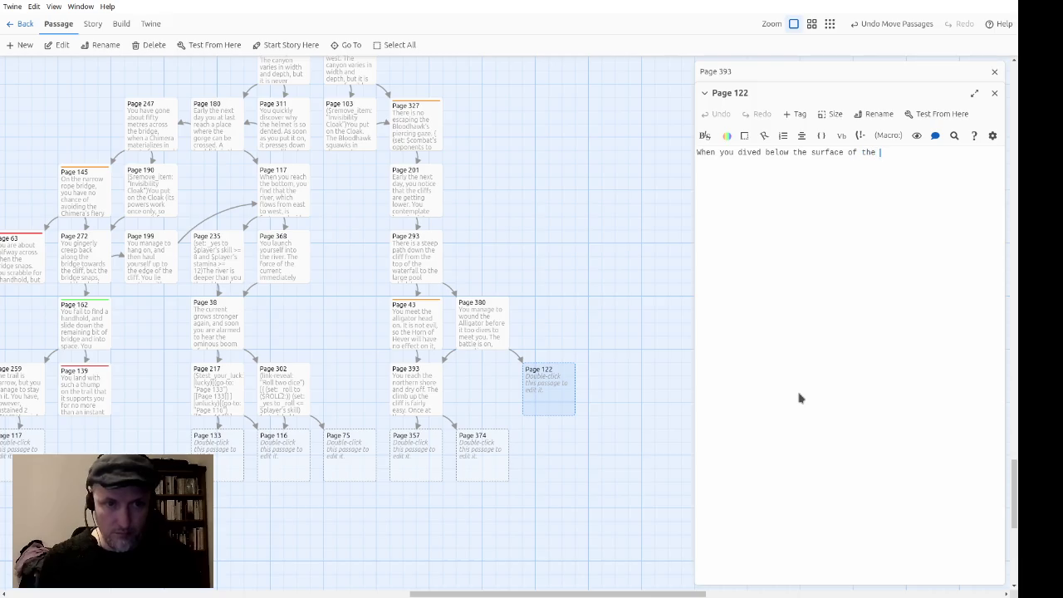
type("water, you")
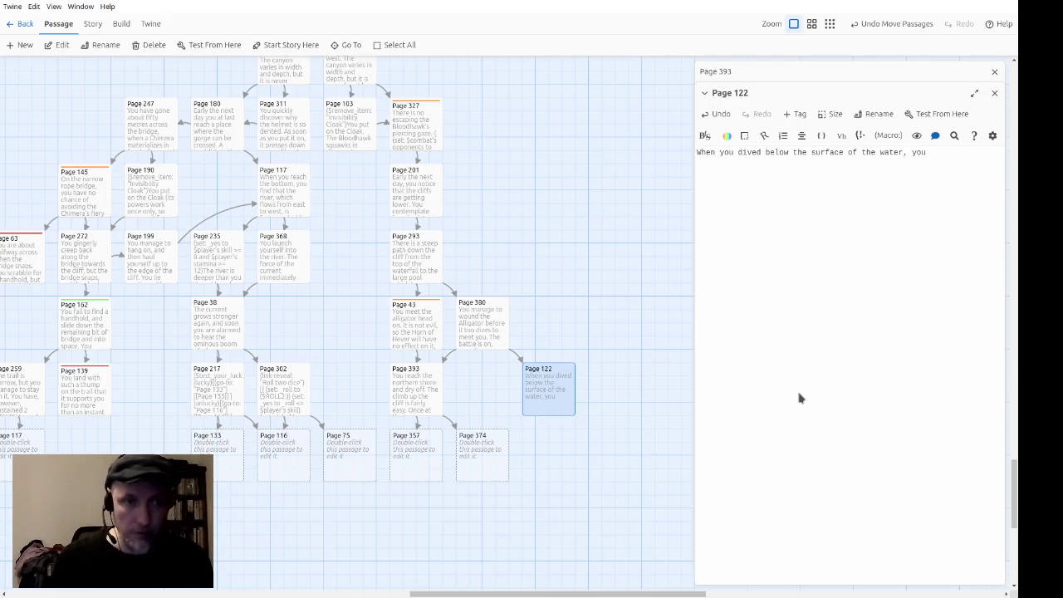
Step: Delete 'the surface of' and finish with 'saw something extraordinary on the bottom of the pool.'
key("ctrl+shift+Left")
key("ctrl+shift+Left")
key("ctrl+shift+Left")
key("BackSpace")
key("BackSpace")
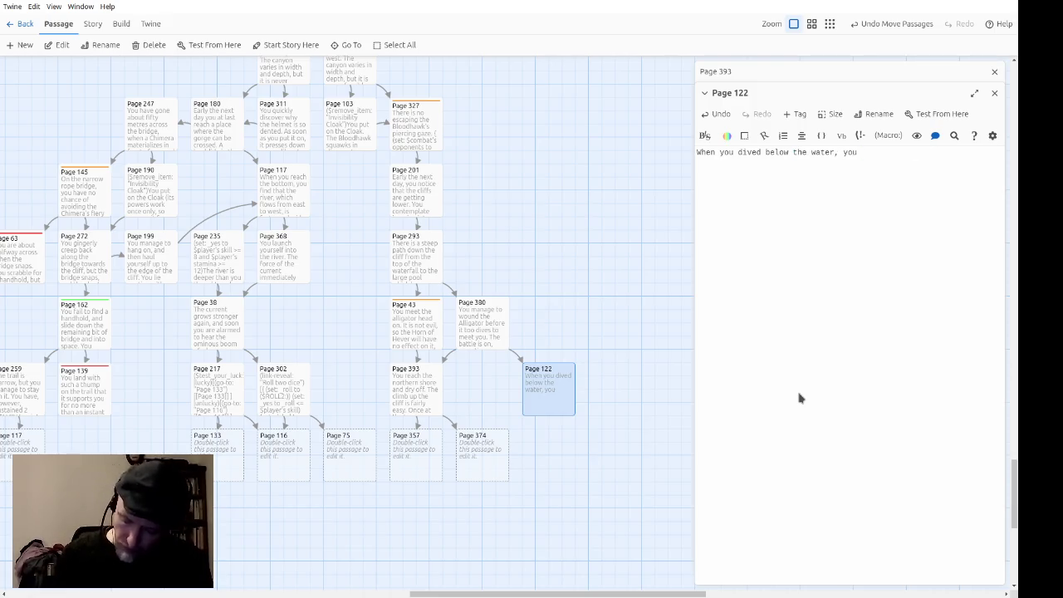
type("saw ")
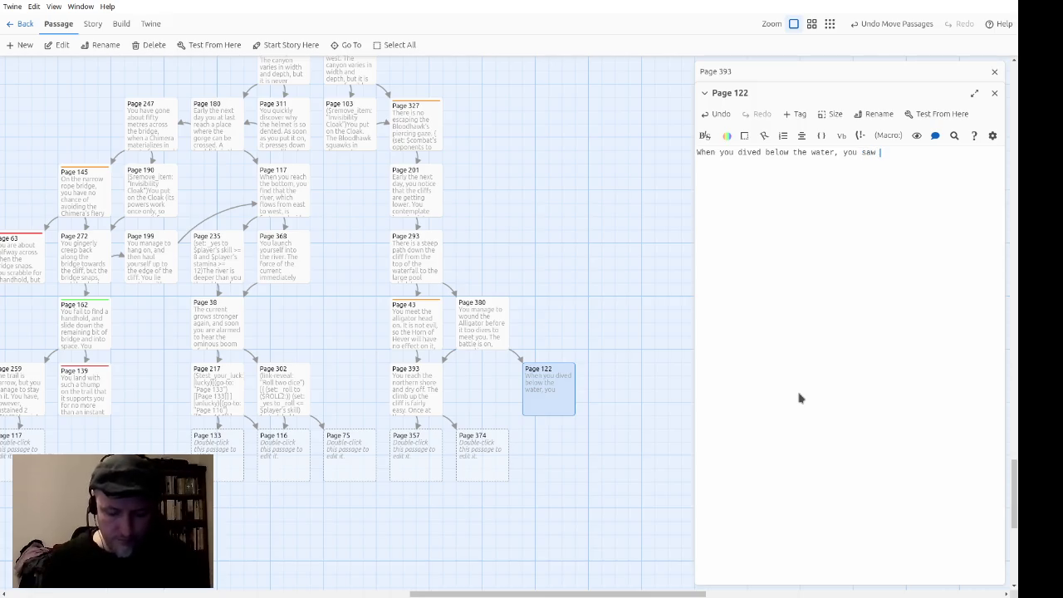
type("something extra")
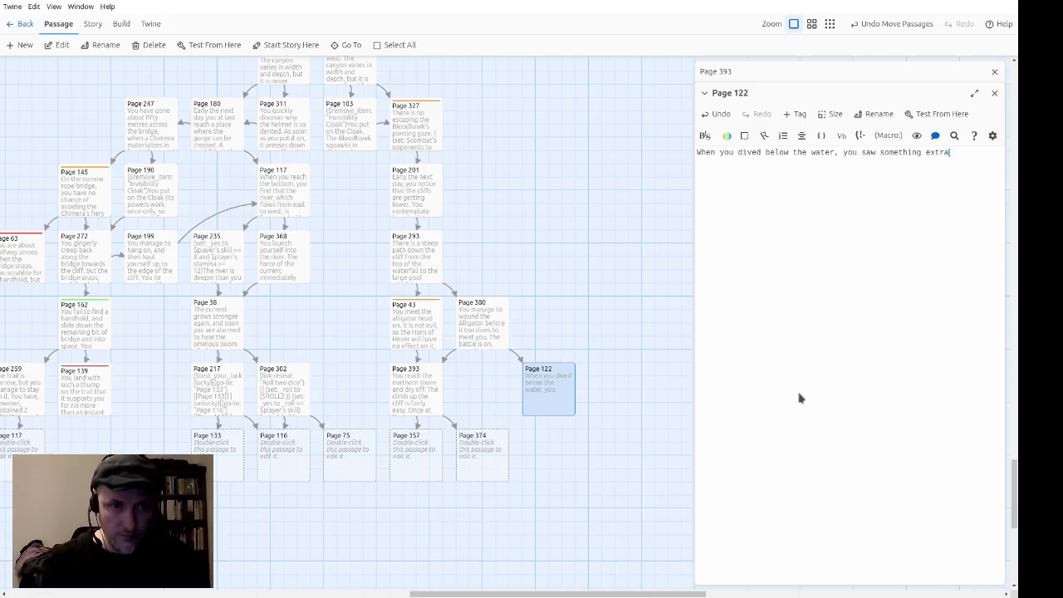
type("ordinary on ")
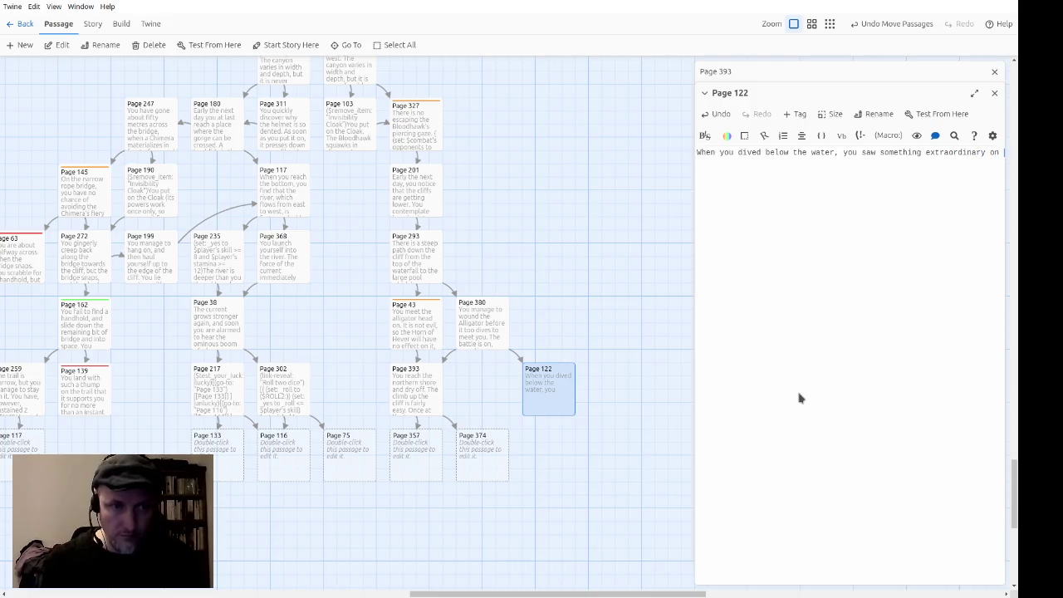
type("the bottom of the pool.")
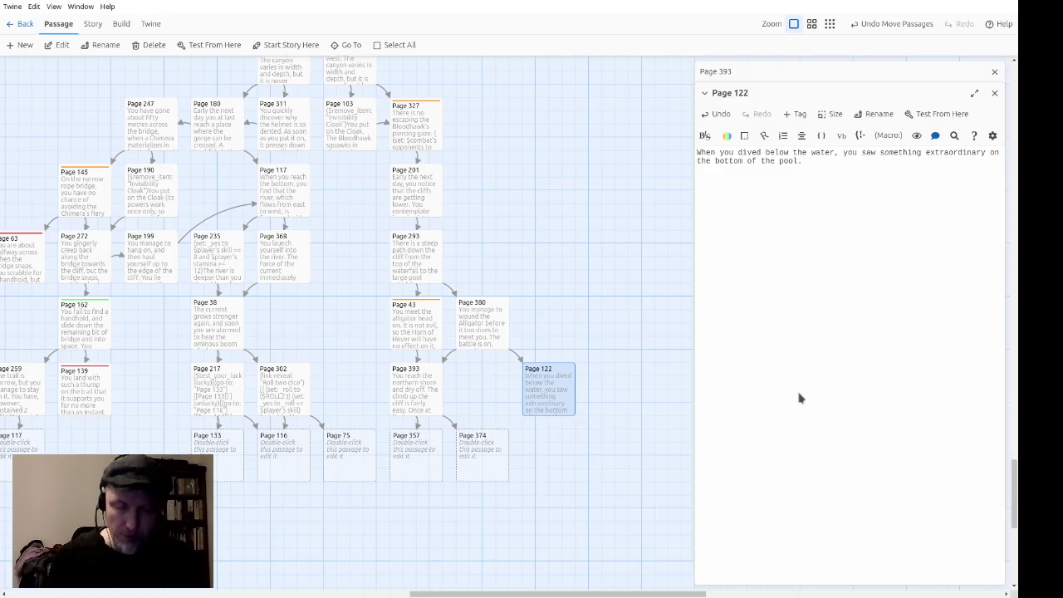
Step: Add the skeleton on a throne of weeds and the choice: dive down again, or swim to the northern shore?
type("human skeleton was sitting on a throne of weeds.")
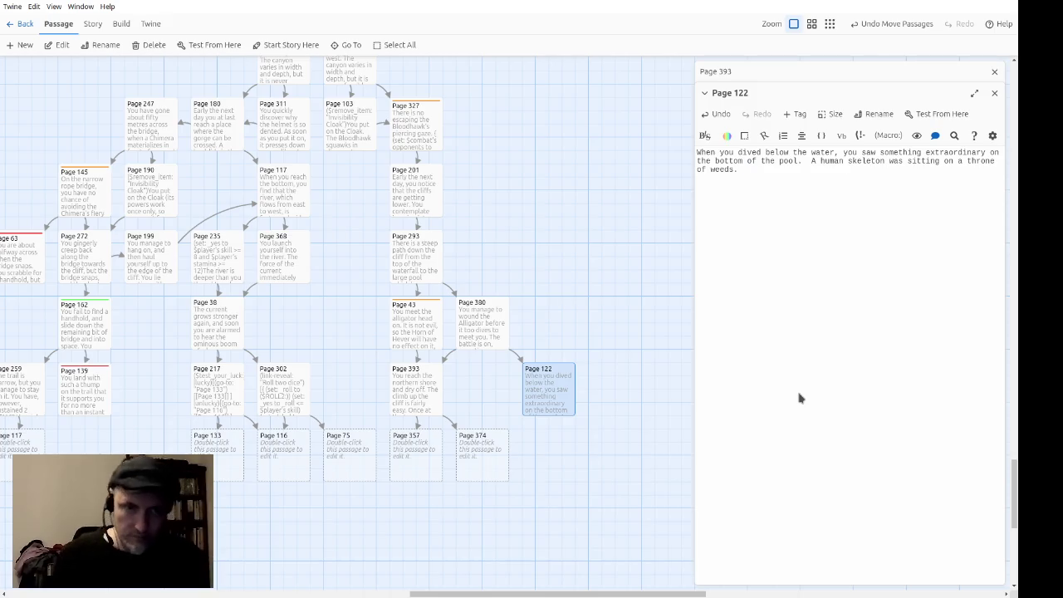
type("  Will you ")
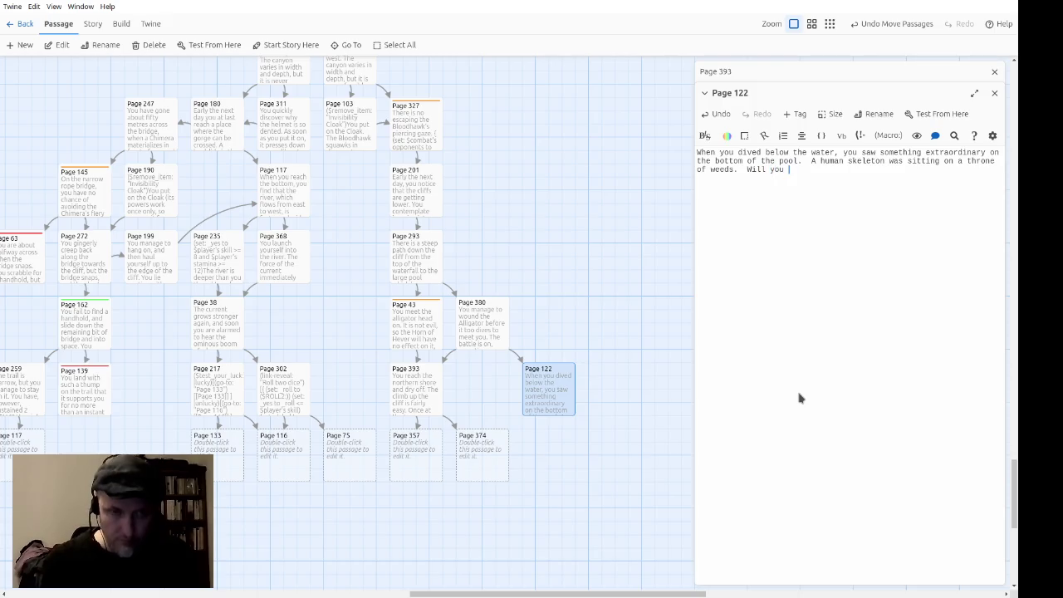
type("dive down a")
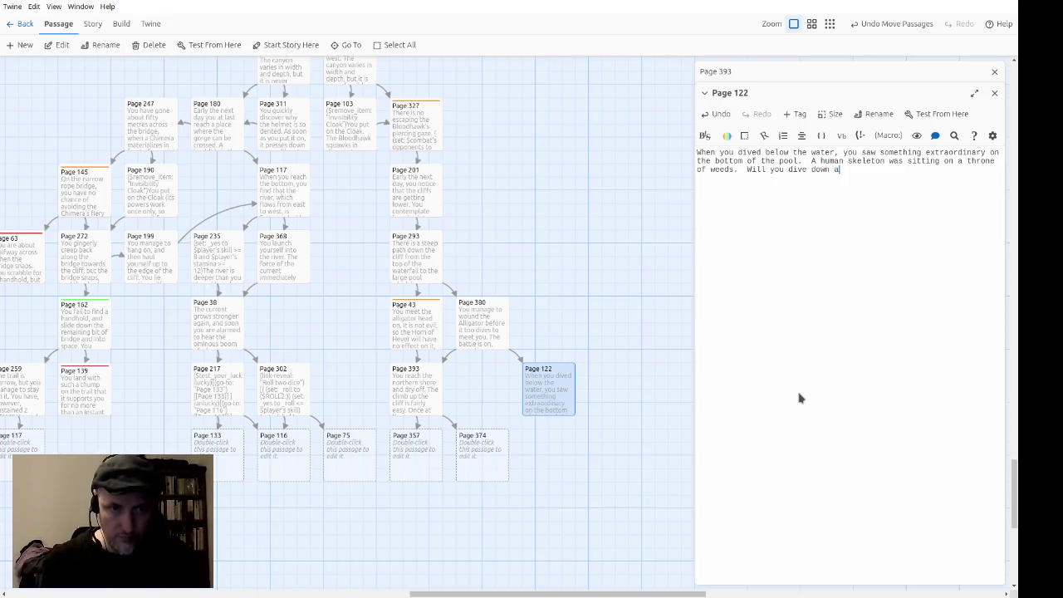
type("gain to")
key("BackSpace")
type("in")
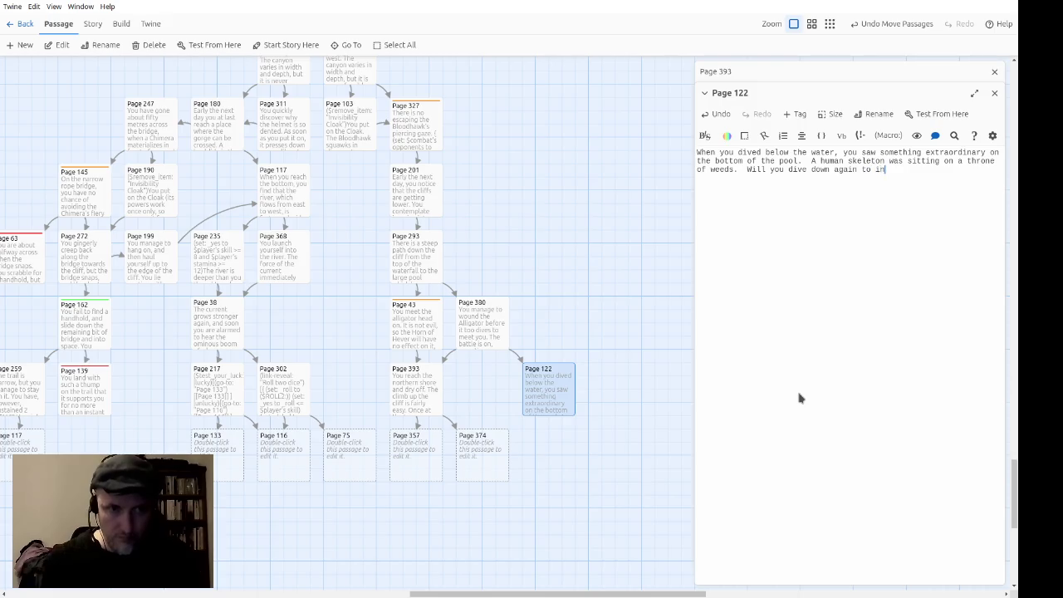
type("vestigate the ")
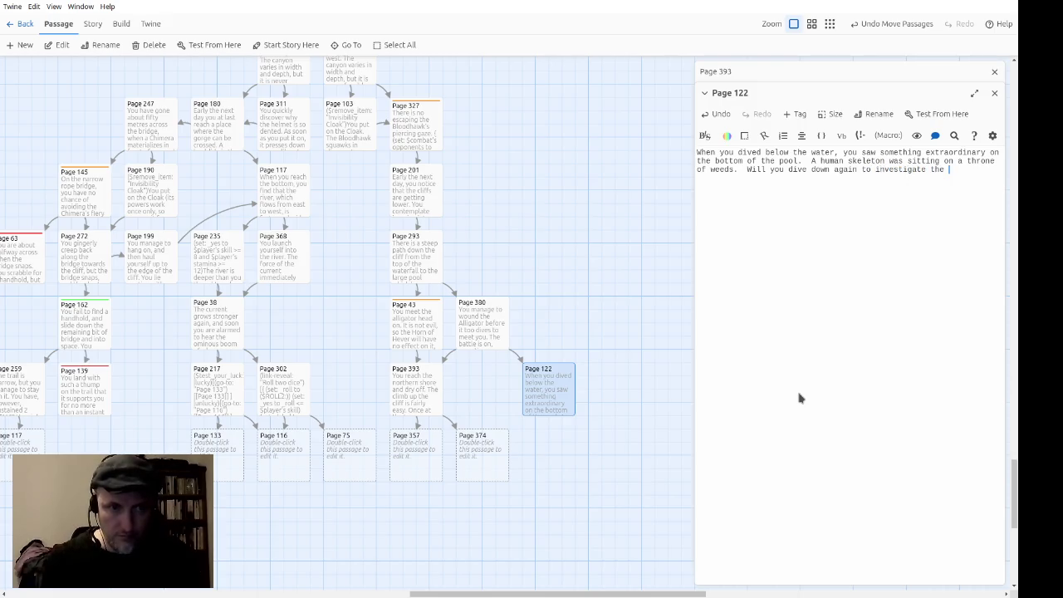
type("s remarkable, bu")
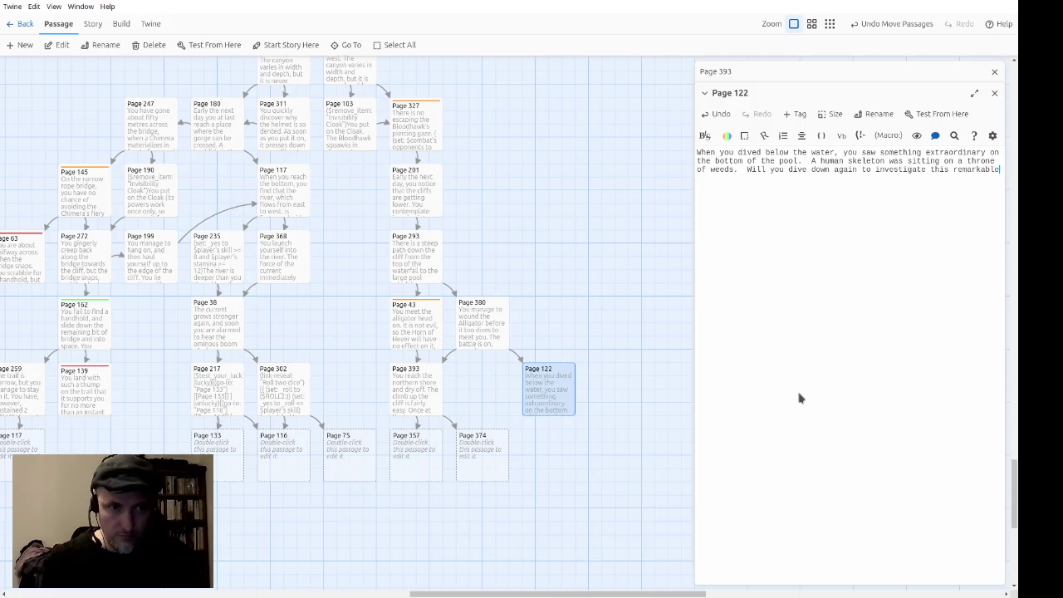
type("t possibly")
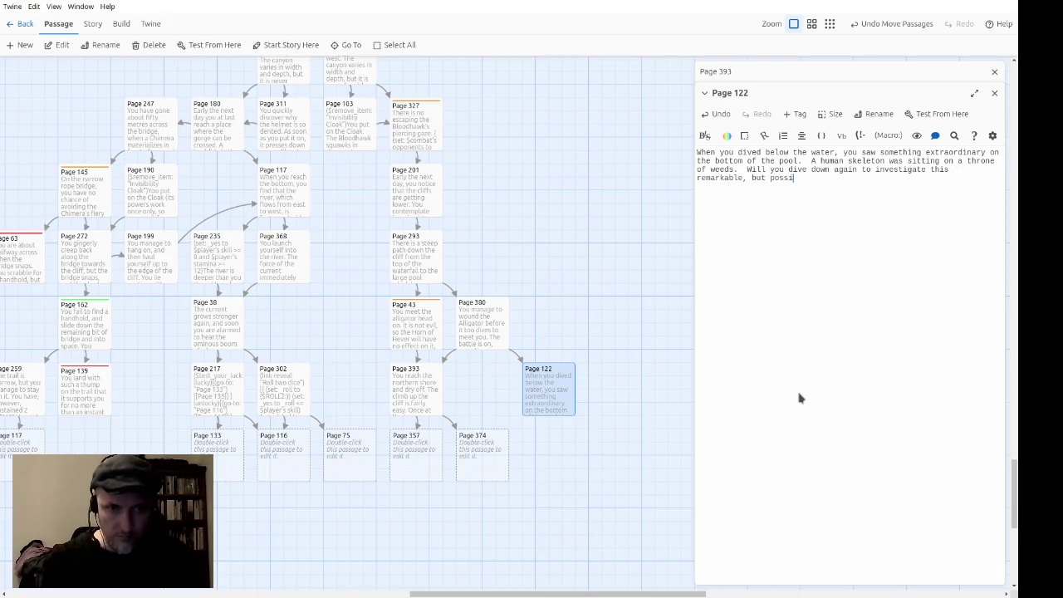
type(" dangerous")
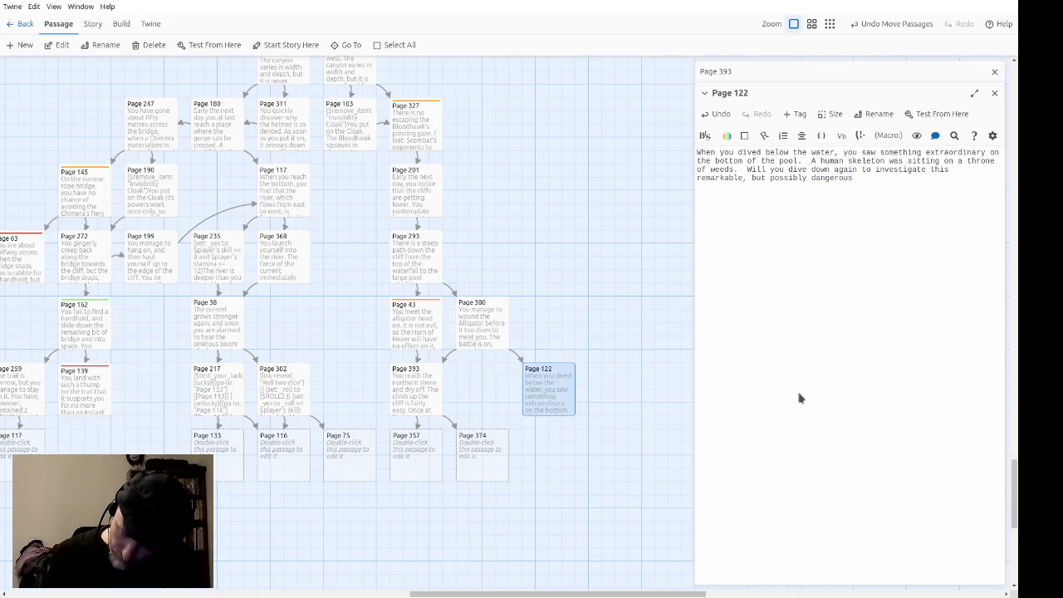
type(" p")
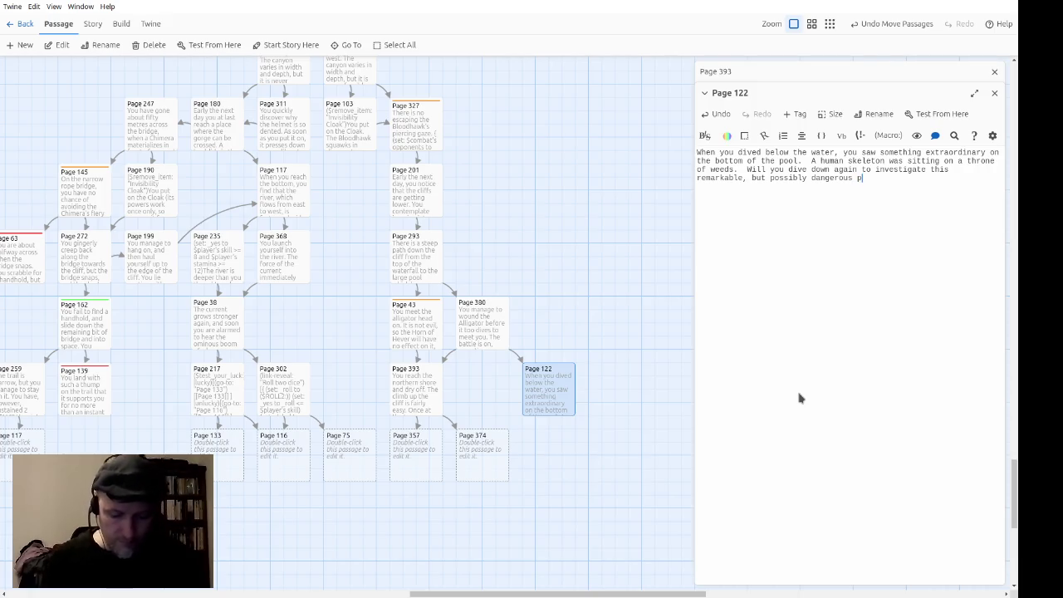
type("henomeno")
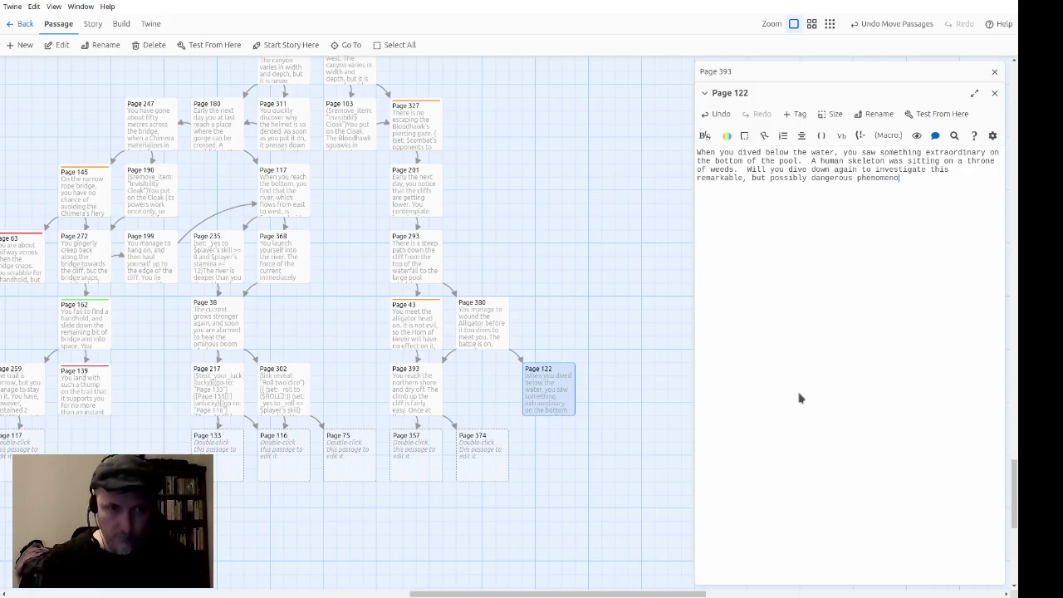
type("n, or will you")
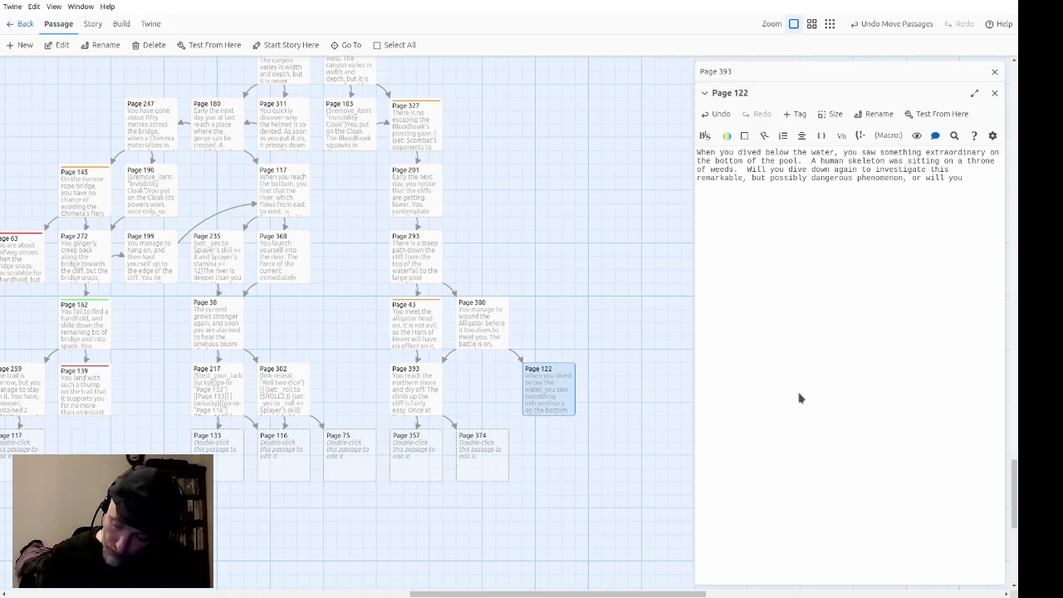
type("swim over t")
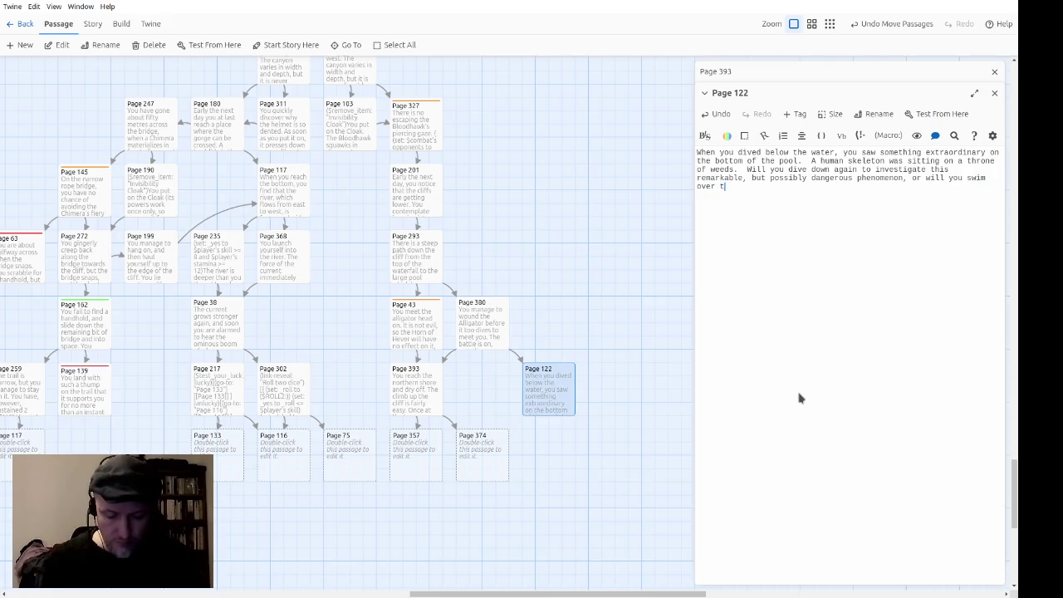
type("o the northen")
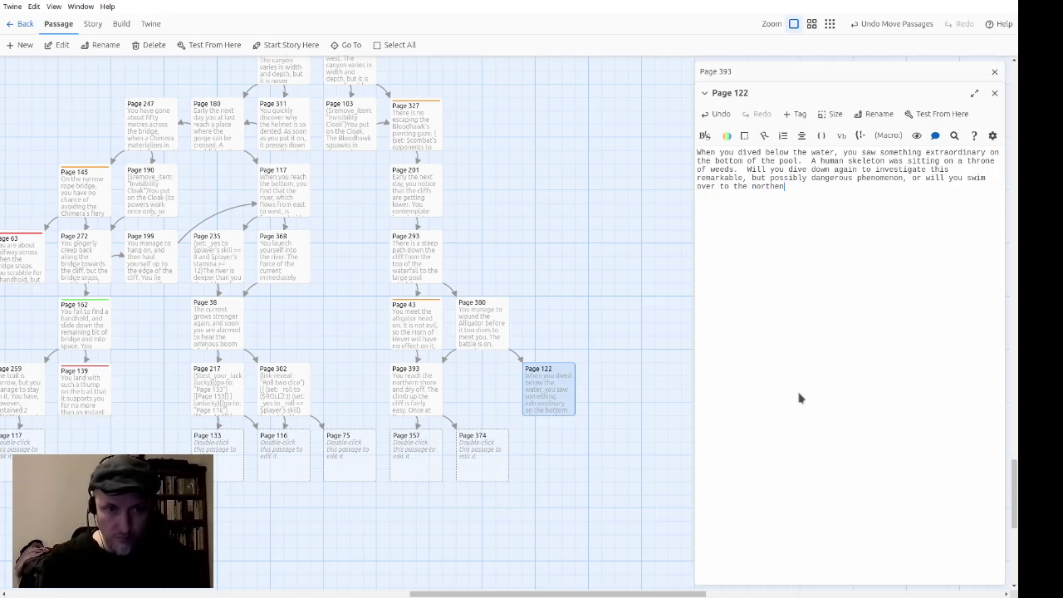
key("BackSpace")
type("rn shore?")
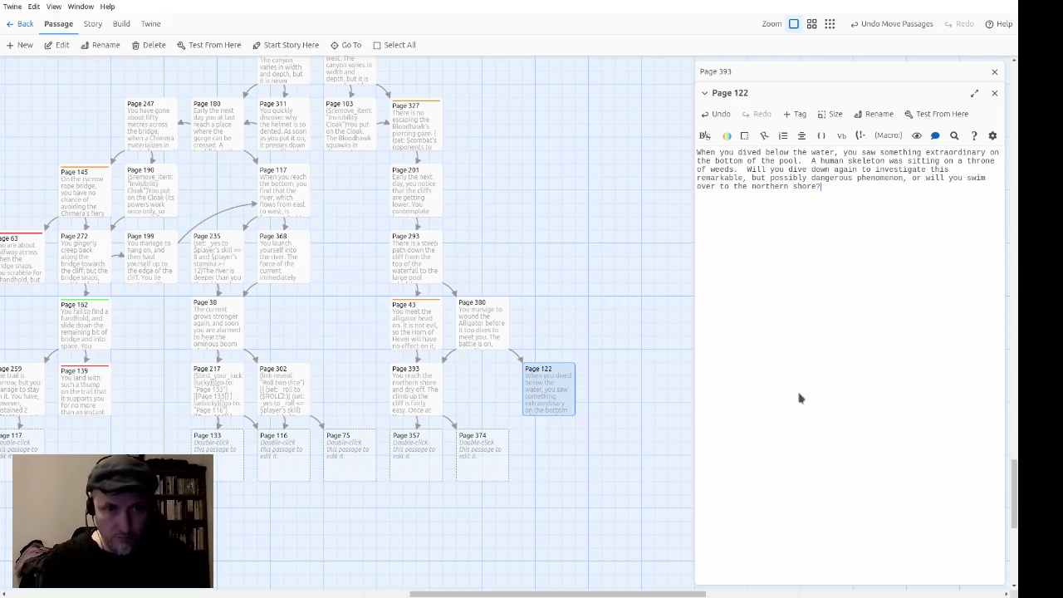
key("Up")
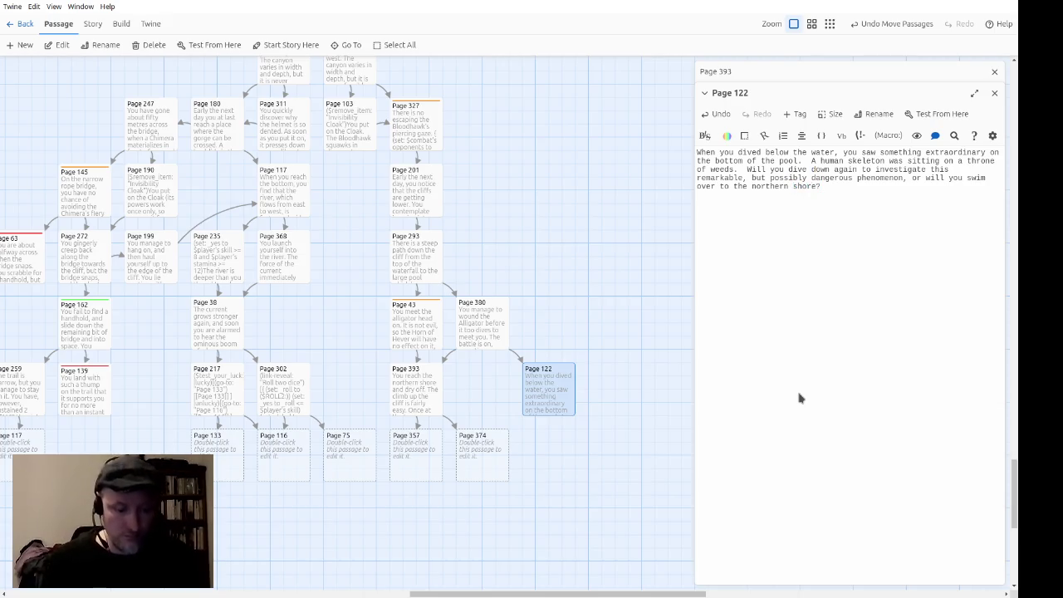
Step: Link 'dive down again' to Page 261 and 'swim over' to Page 393
type("[[")
type("->Page ")
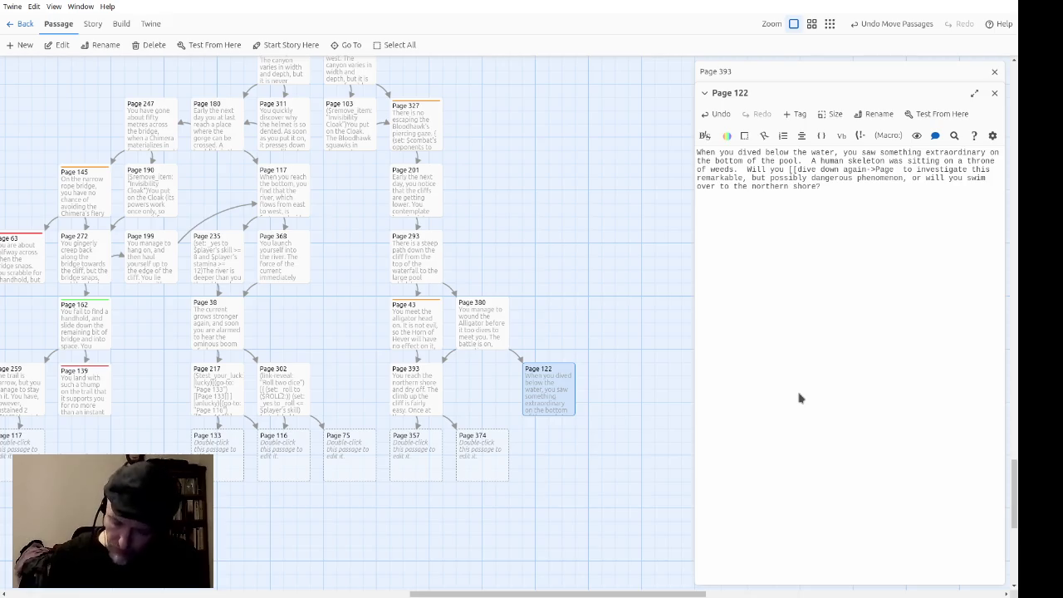
type("261]]")
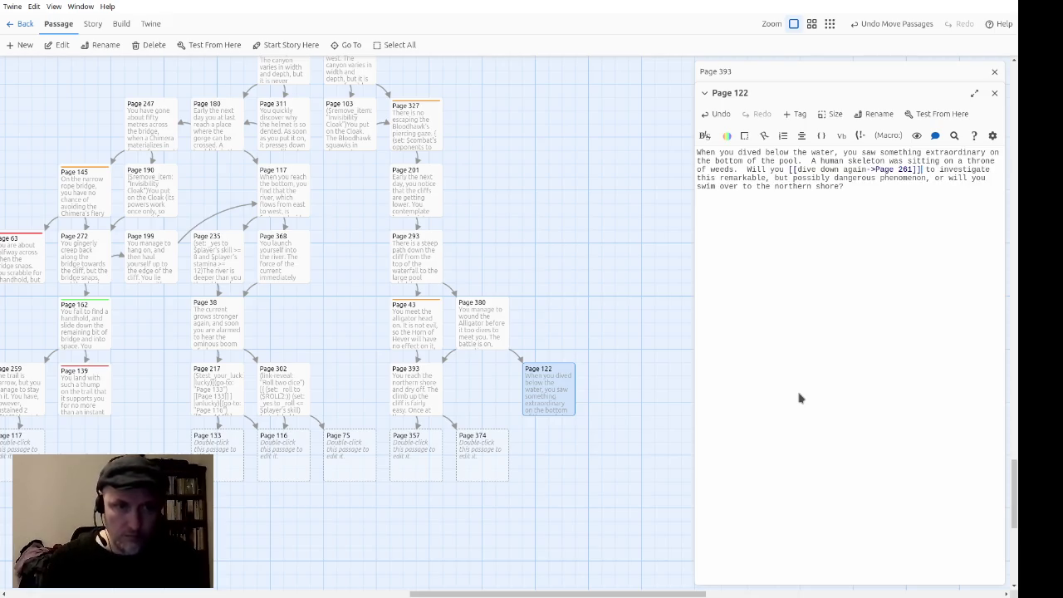
key("Down")
key("Down")
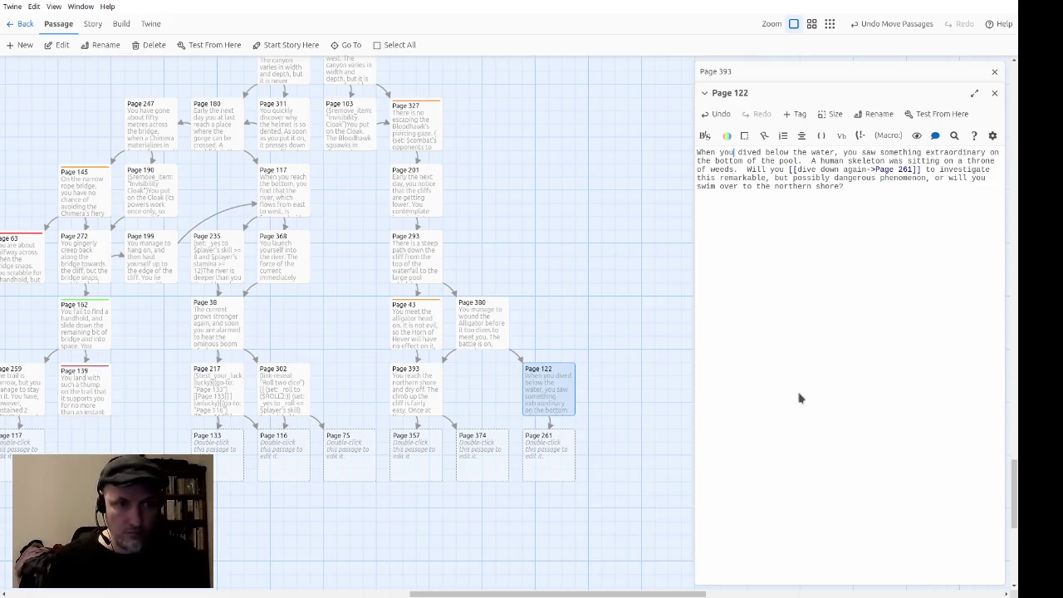
key("Down")
key("Down")
type("[[")
key("ctrl+Right")
type("->Page")
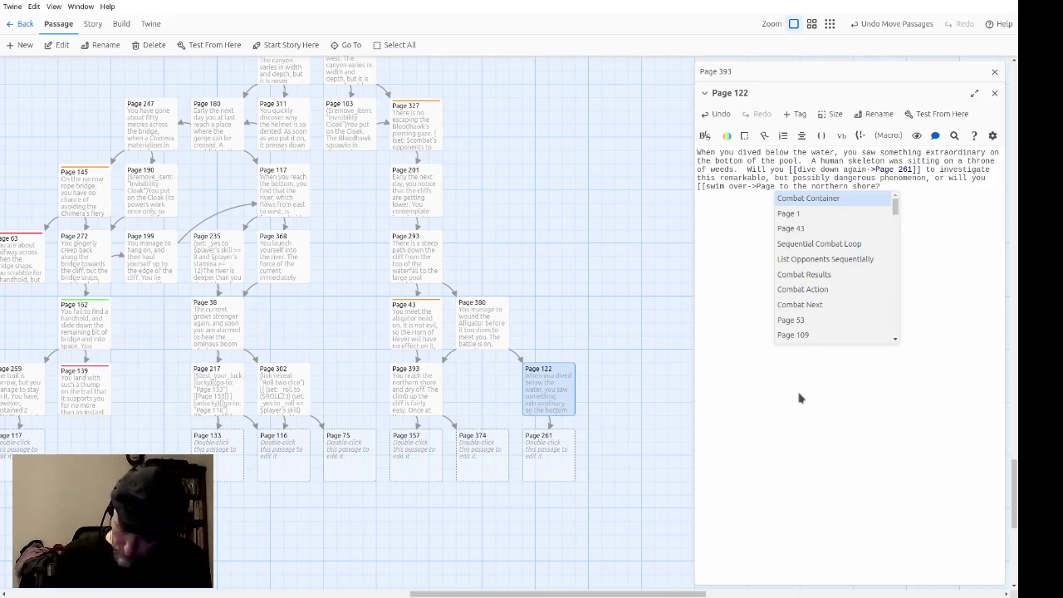
type(" 393]]")
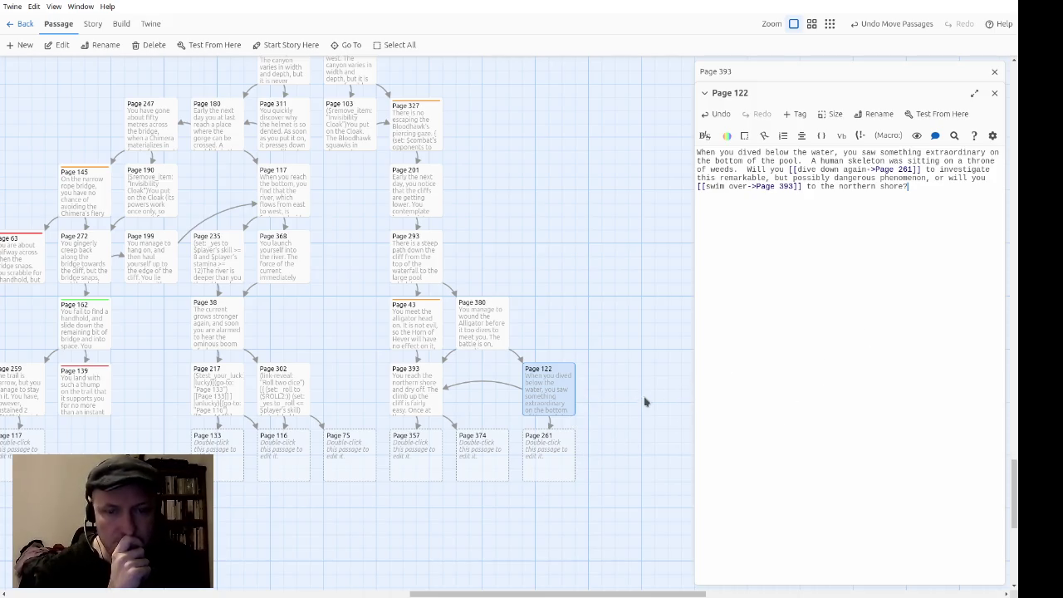
Step: Close the Page 122 and Page 393 editors and deselect Page 122 on the map
left_click(993, 93)
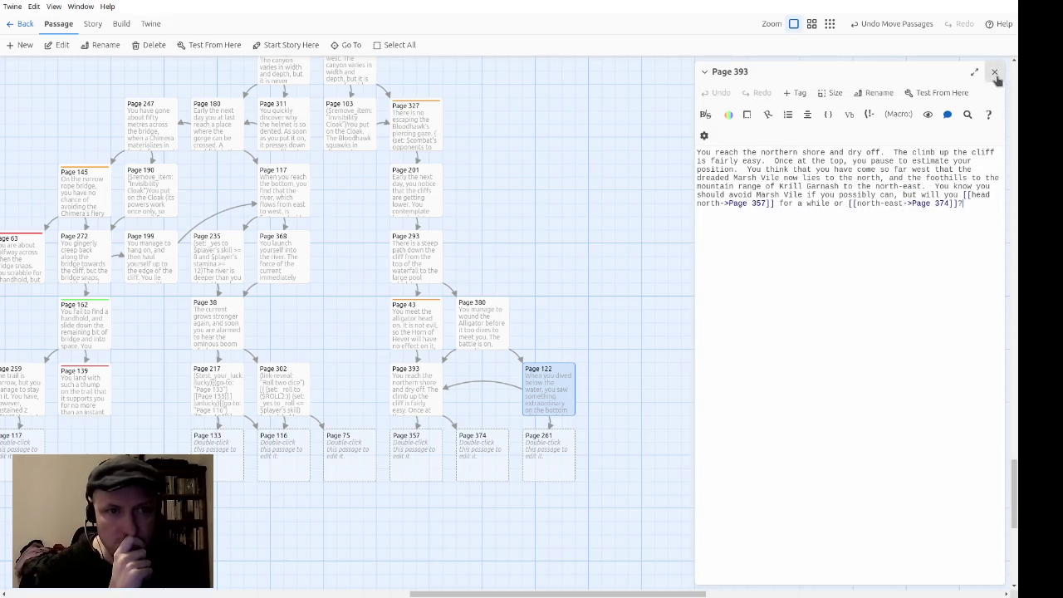
left_click(993, 71)
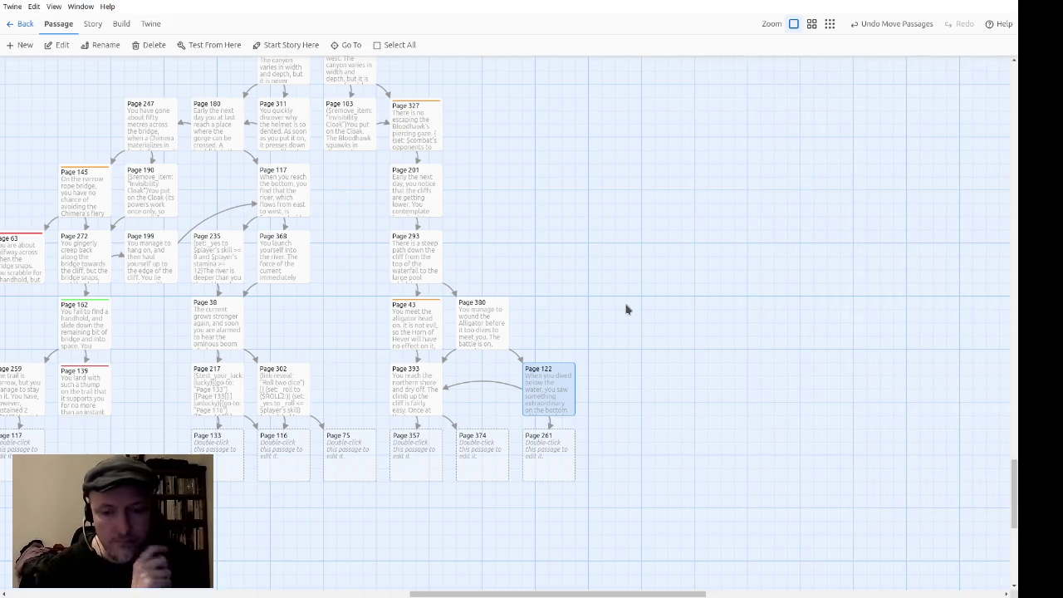
scroll(618, 308, "left", 4)
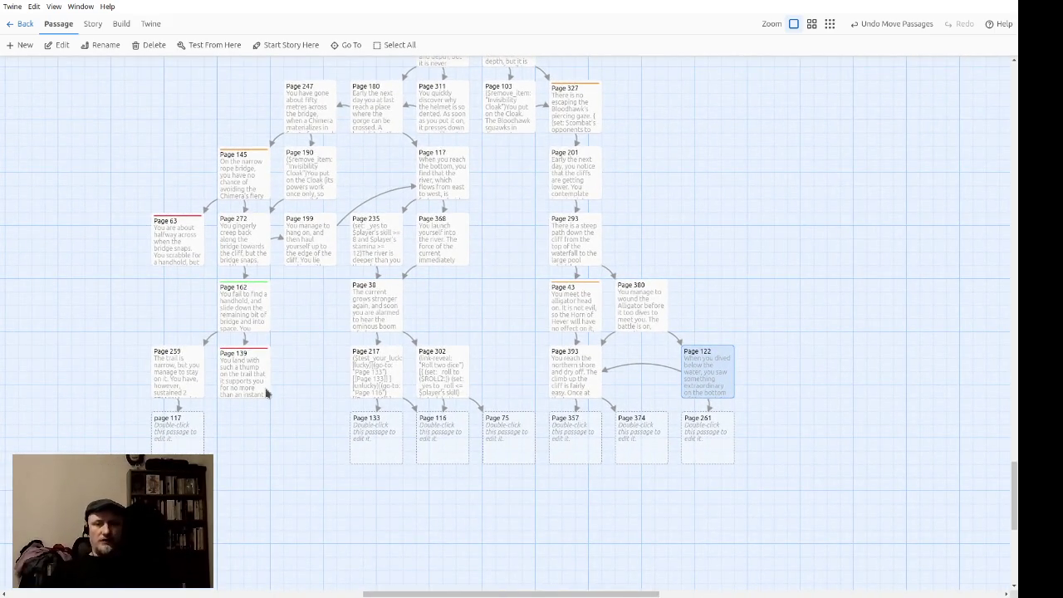
left_click(862, 404)
Step: Zoom the story map out to the smallest passage size to see every passage
scroll(821, 417, "up", 3)
scroll(806, 404, "up", 4)
scroll(792, 406, "down", 9)
scroll(780, 376, "up", 2)
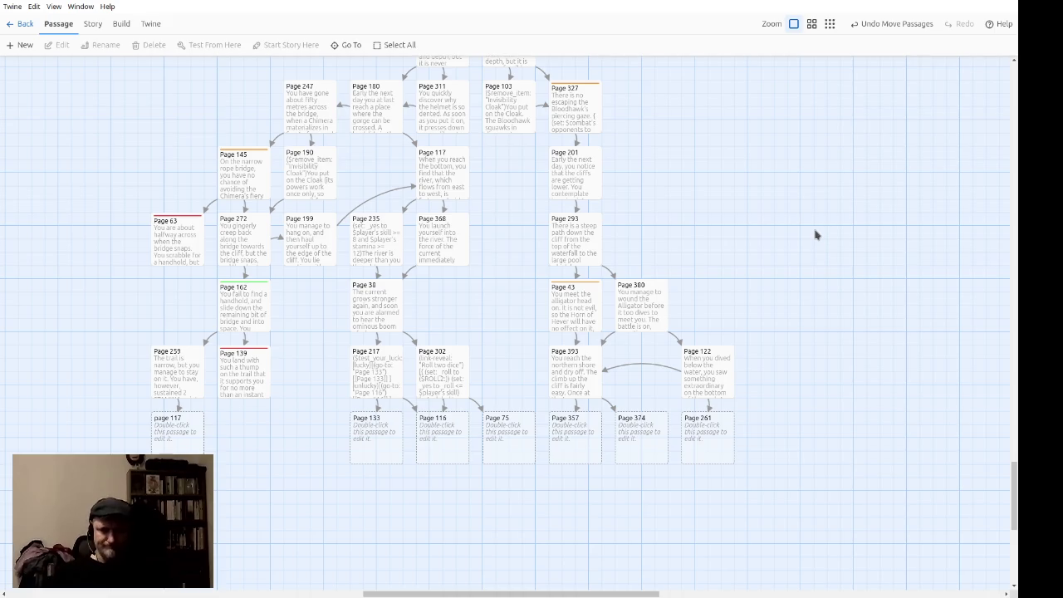
left_click(829, 25)
scroll(795, 199, "up", 3)
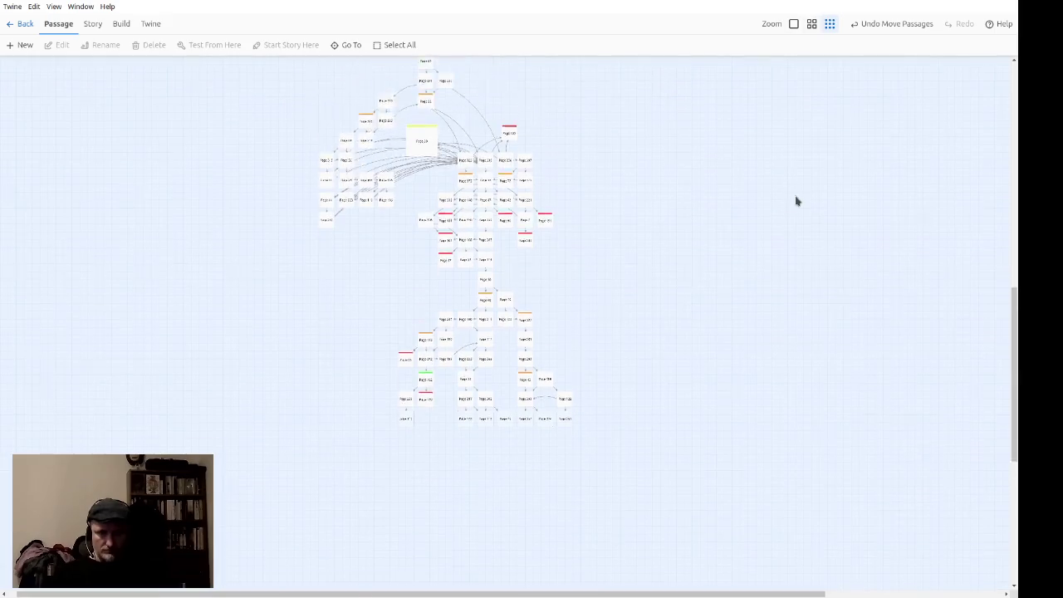
mouse_move(726, 510)
left_mouse_down()
mouse_move(503, 503)
mouse_move(617, 308)
mouse_move(254, 130)
mouse_move(245, 111)
left_mouse_up()
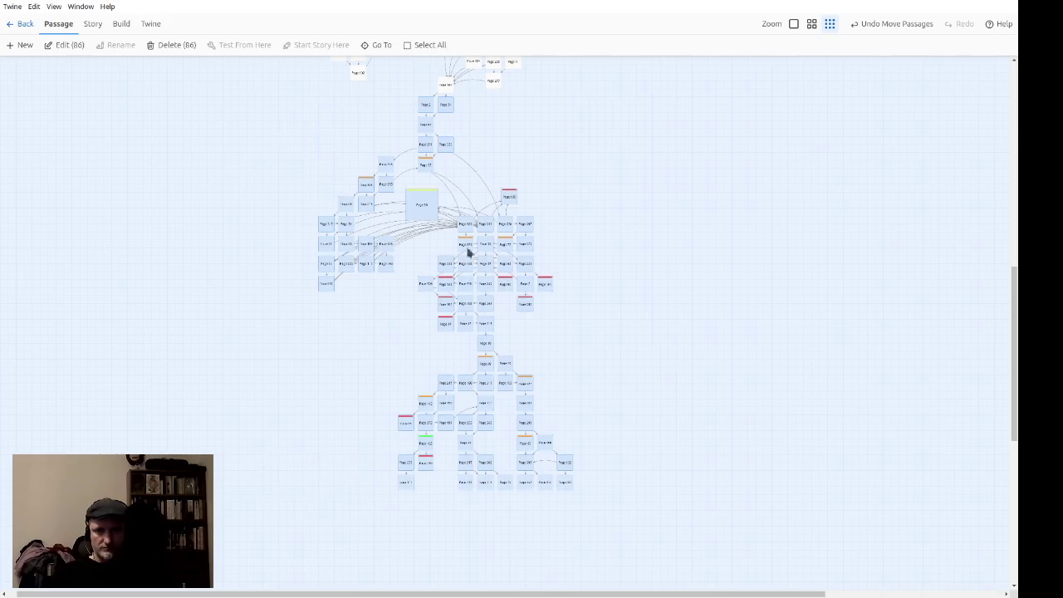
scroll(479, 259, "up", 8)
scroll(738, 393, "up", 2)
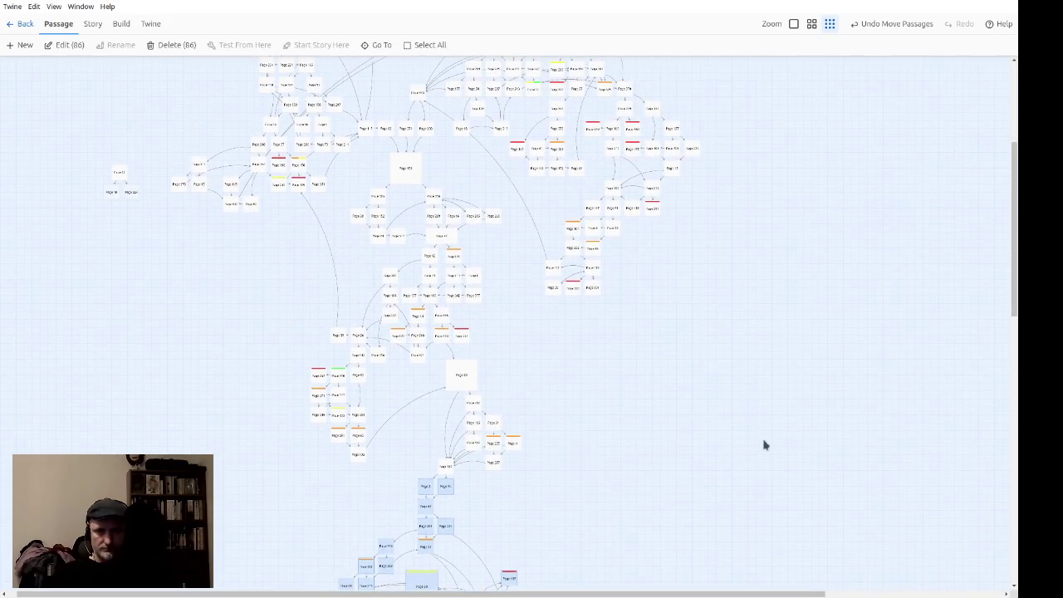
mouse_move(765, 478)
left_mouse_down()
mouse_move(219, 377)
mouse_move(123, 257)
mouse_move(100, 108)
left_mouse_up()
scroll(137, 252, "up", 2)
scroll(137, 252, "up", 5)
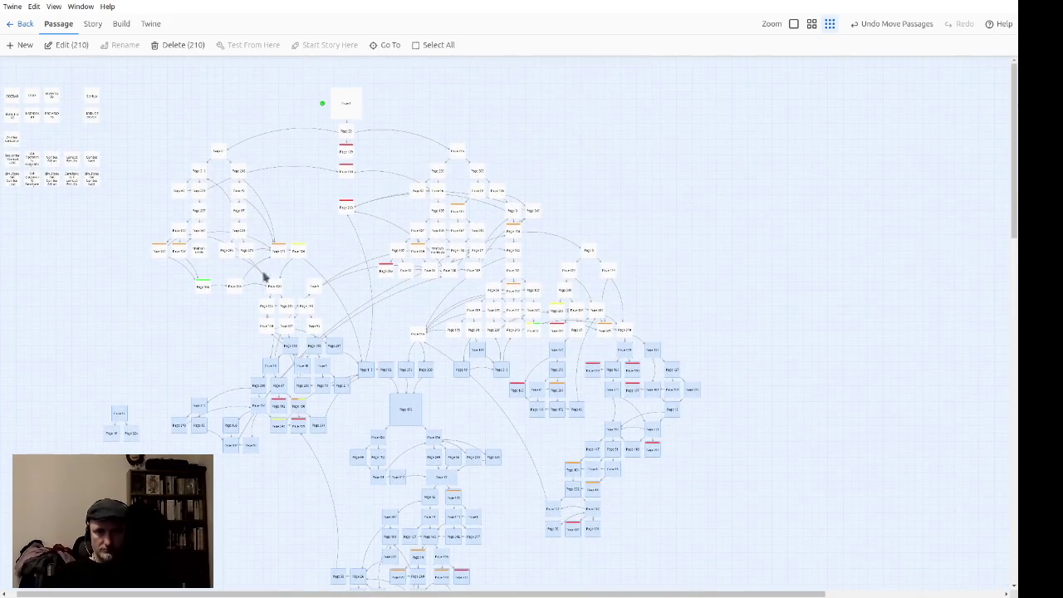
mouse_move(651, 334)
left_mouse_down()
mouse_move(316, 264)
mouse_move(169, 169)
mouse_move(141, 85)
left_mouse_up()
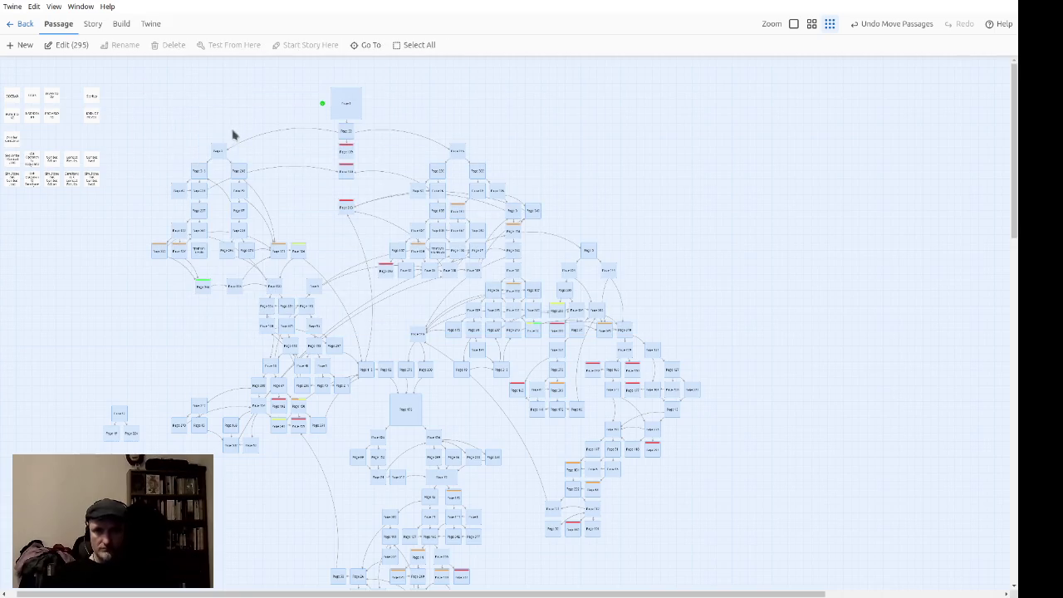
scroll(692, 206, "down", 10)
scroll(671, 244, "up", 5)
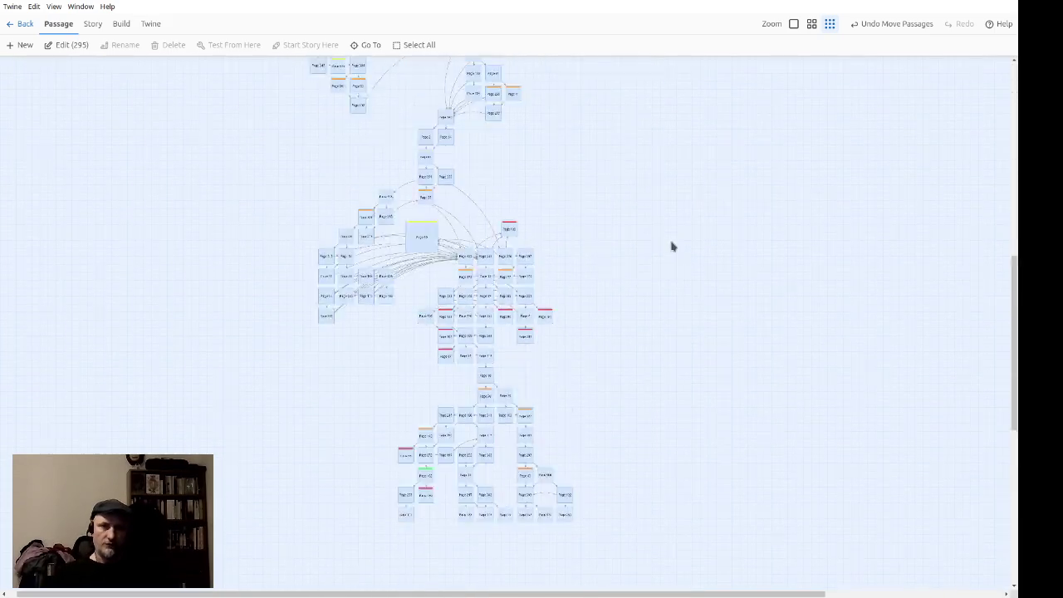
scroll(659, 240, "down", 3)
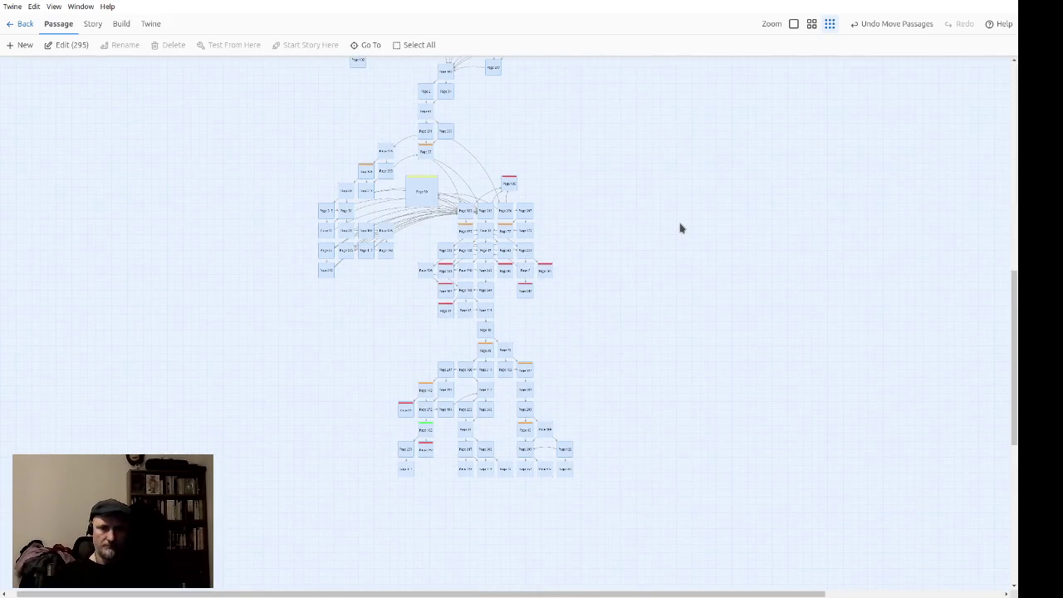
left_click(680, 228)
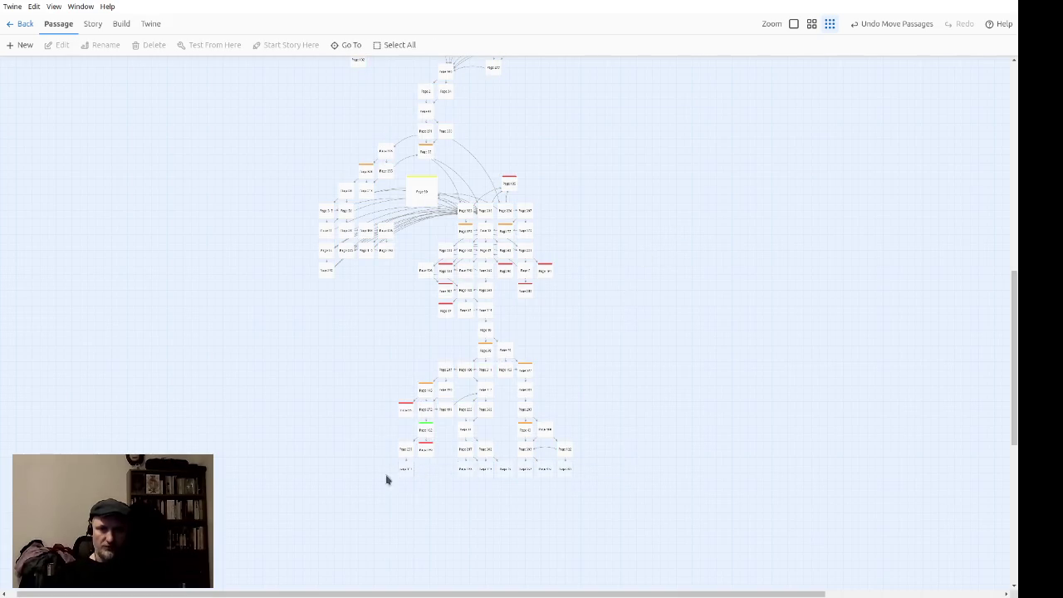
Step: Return the story map zoom to full size so passage titles are readable
scroll(553, 456, "down", 3)
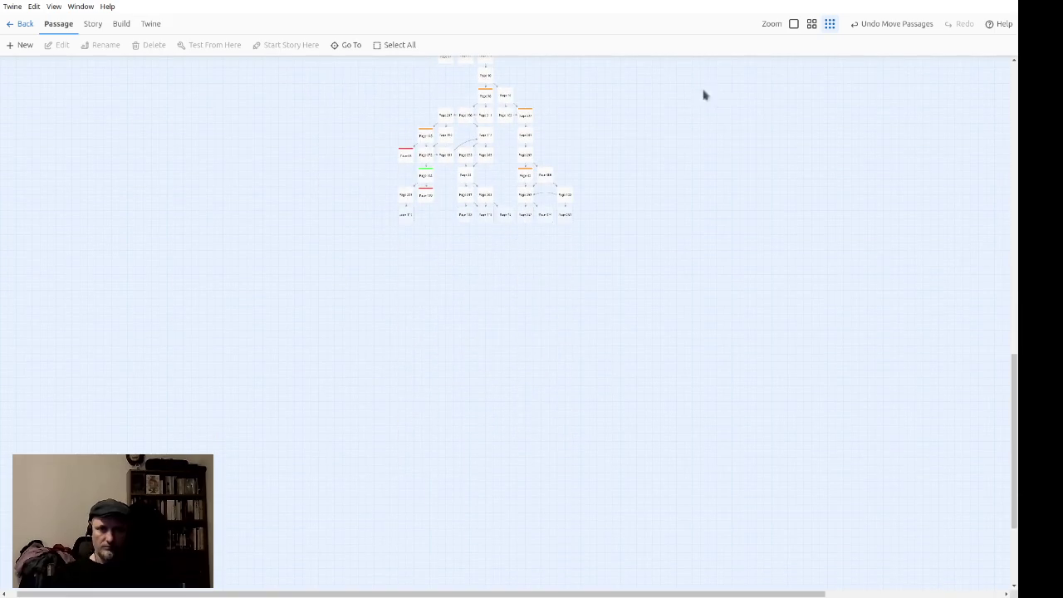
scroll(612, 217, "up", 4)
scroll(612, 218, "down", 4)
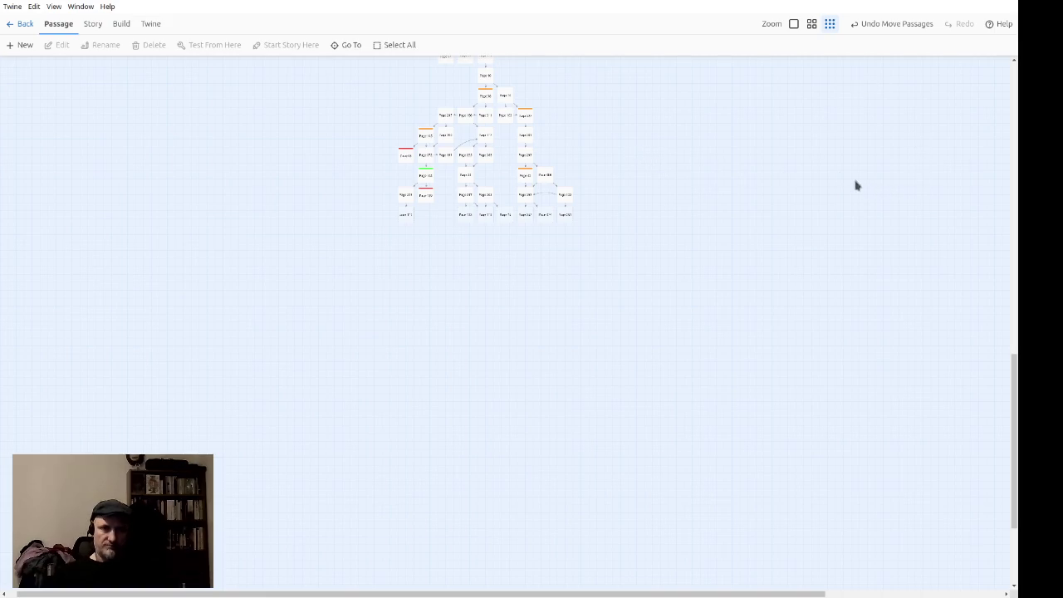
left_click(793, 25)
scroll(679, 234, "up", 5)
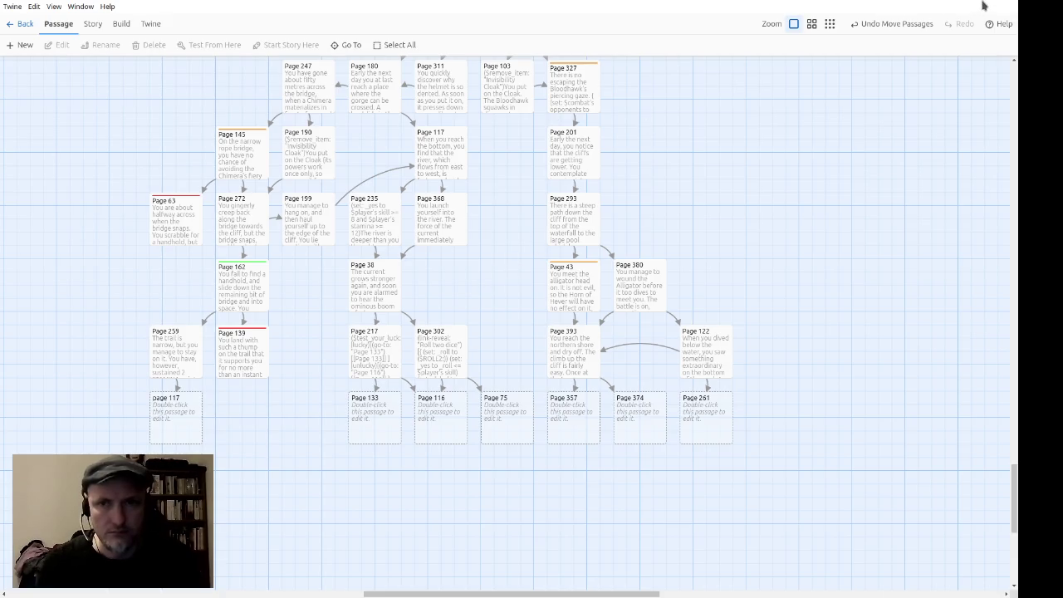
Step: Scroll the story map to show the lower branch from Page 10 down to Pages 117 and 201
scroll(896, 337, "up", 5)
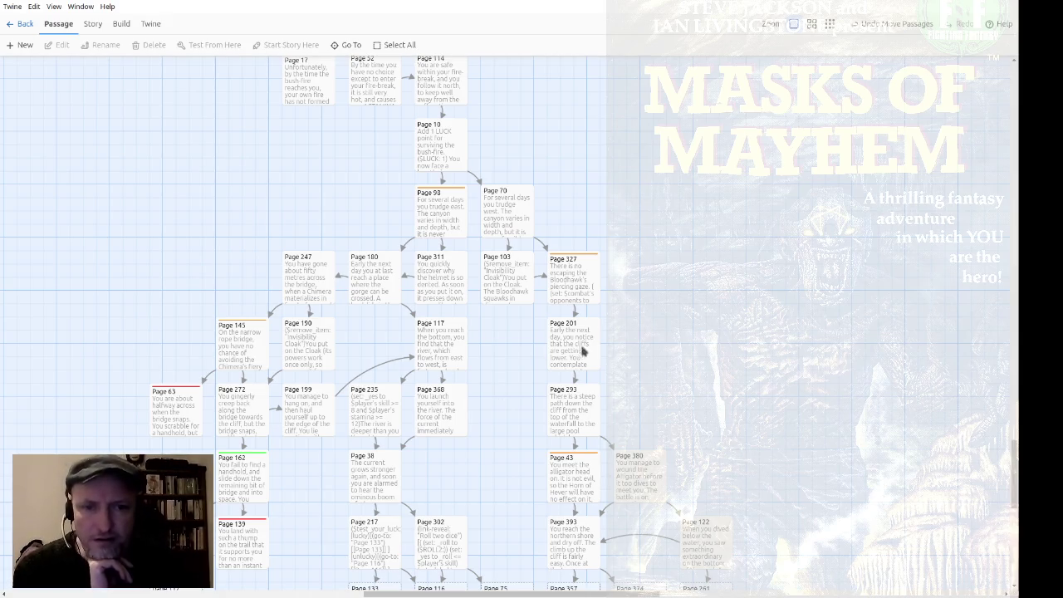
scroll(590, 432, "down", 4)
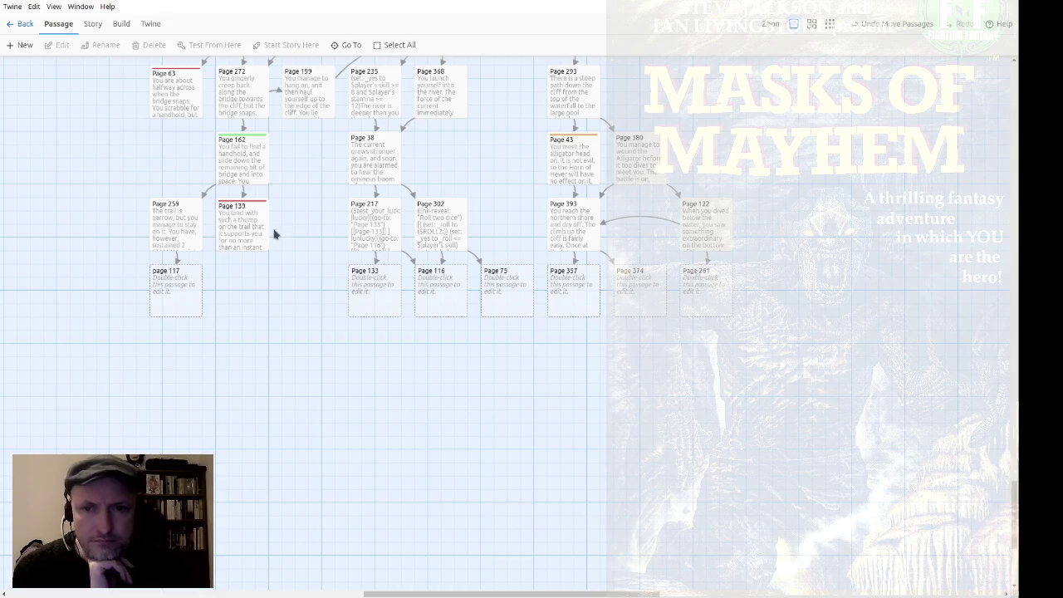
Step: Read Page 259's link, then open the empty page 117 passage it points to
double_click(165, 239)
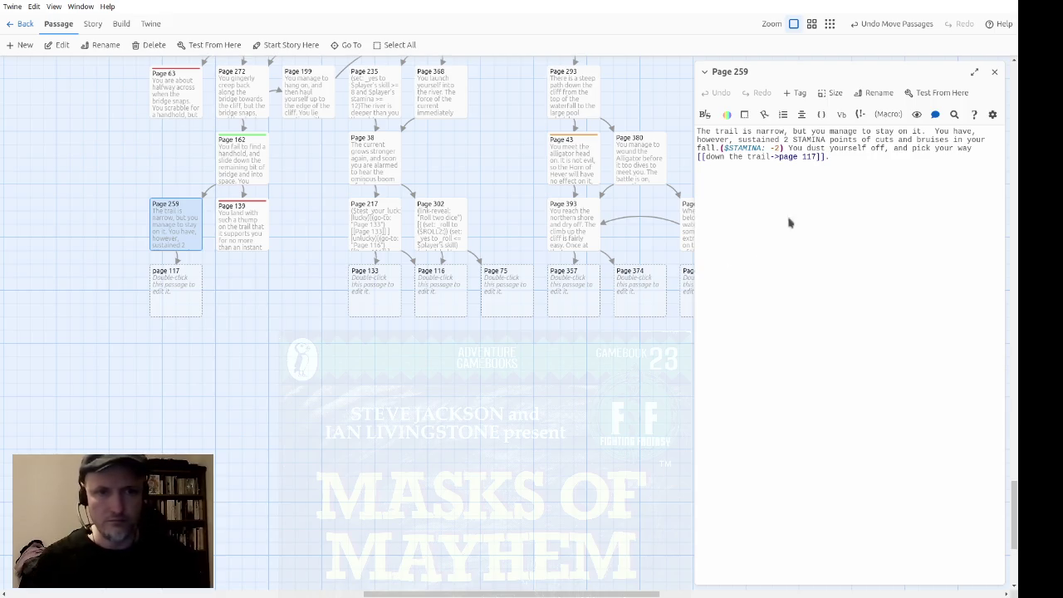
left_click(992, 73)
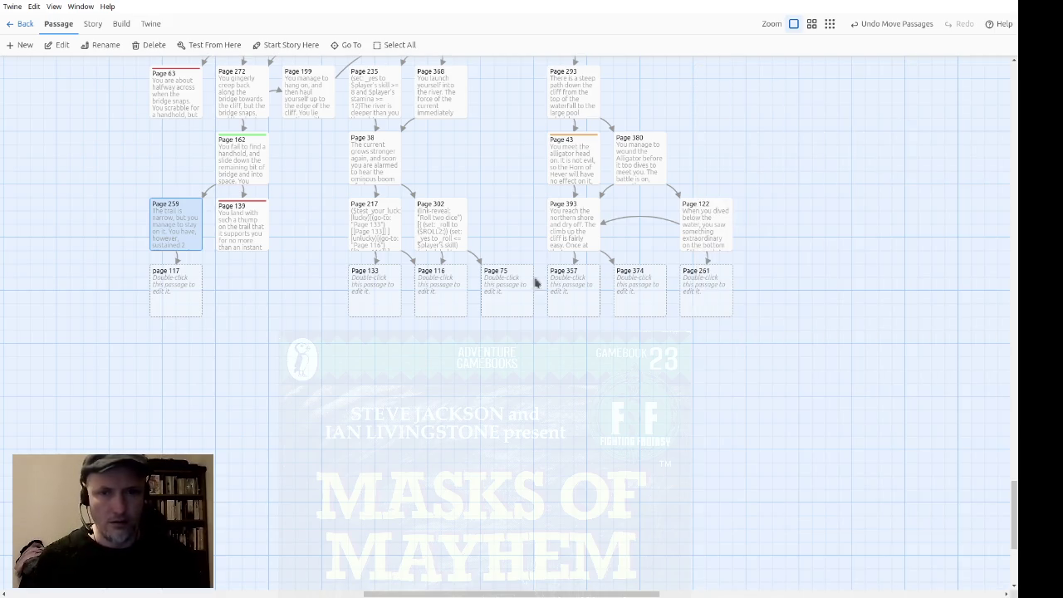
double_click(181, 284)
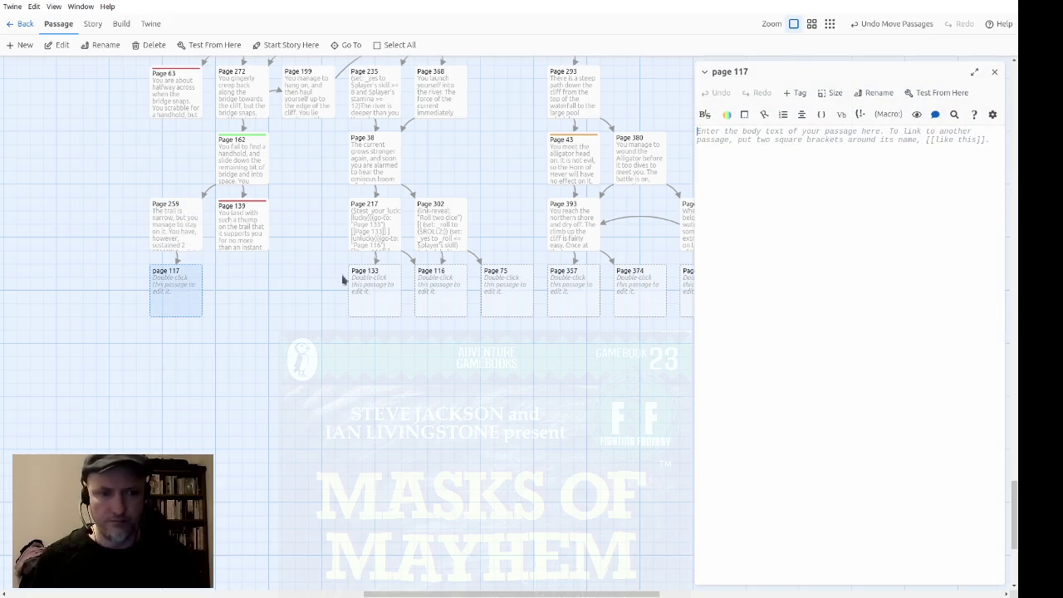